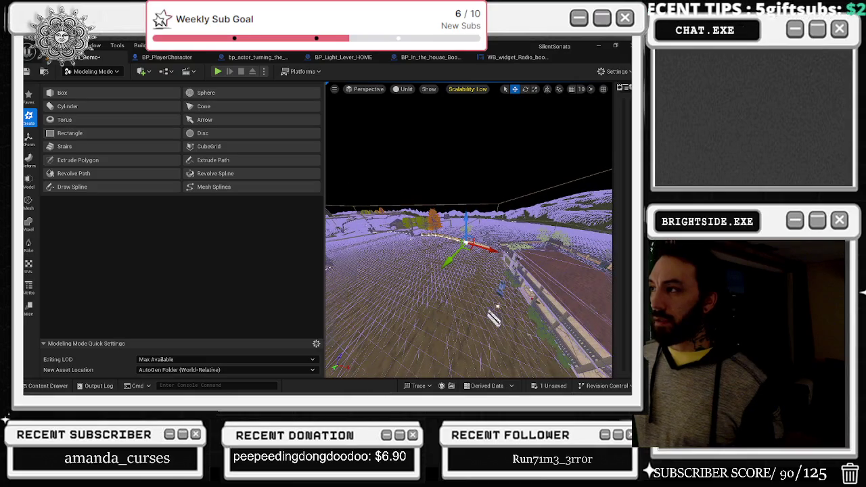
# Switch from Modeling Mode to Selection Mode and select the orange tree.
pyautogui.press('w')
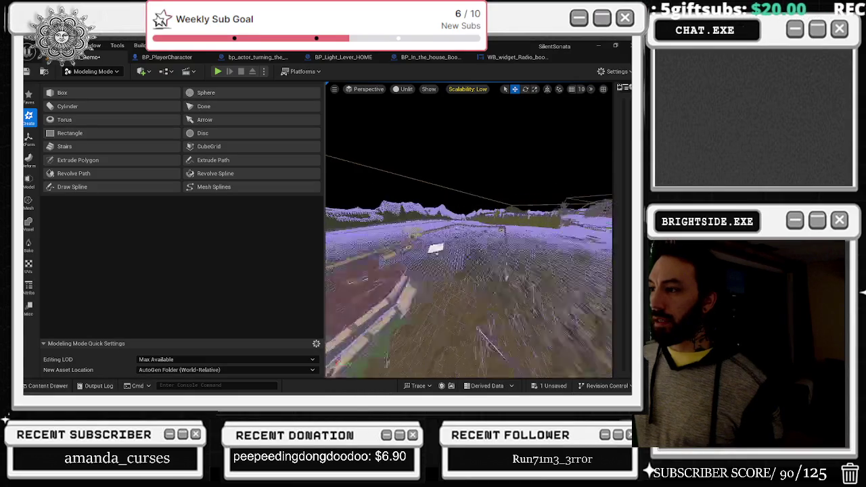
pyautogui.press('w')
pyautogui.click(94, 71)
pyautogui.click(81, 81)
pyautogui.press('w')
pyautogui.click(554, 218)
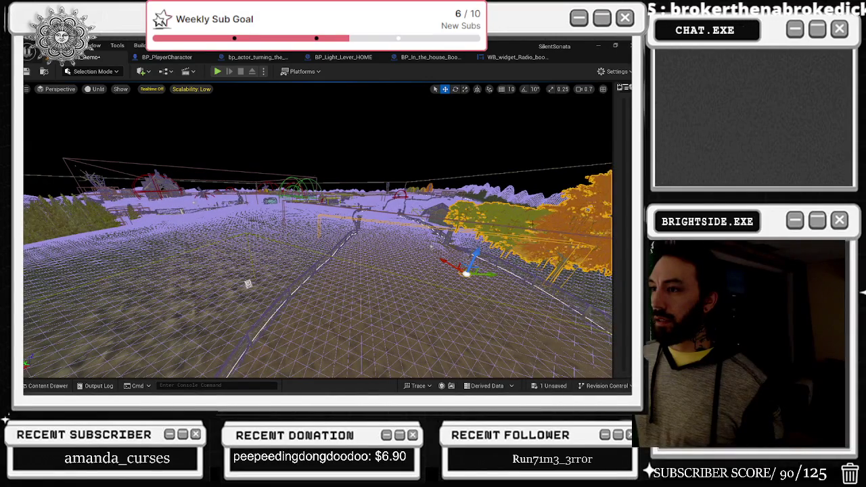
# Frame the orange tree, reveal the Message Log, and show the Outliner actor list.
pyautogui.press('w')
pyautogui.scroll(3, 318, 230)
pyautogui.press('s')
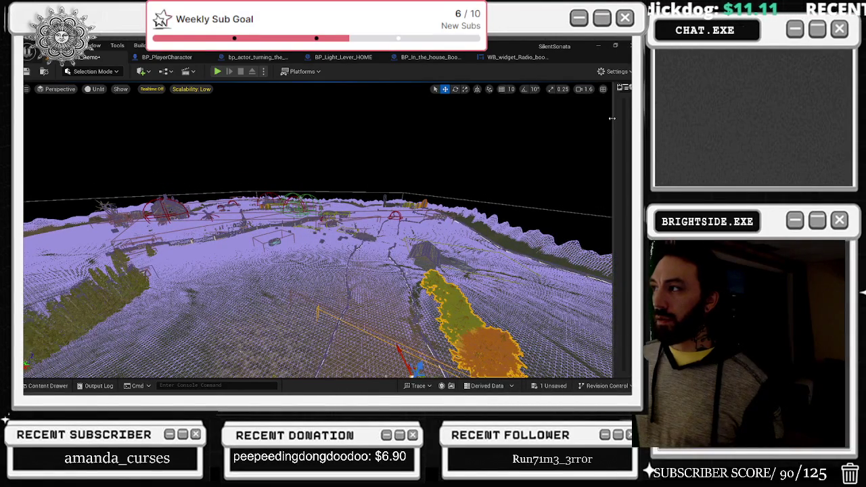
pyautogui.moveTo(612, 119); pyautogui.dragTo(433, 126)
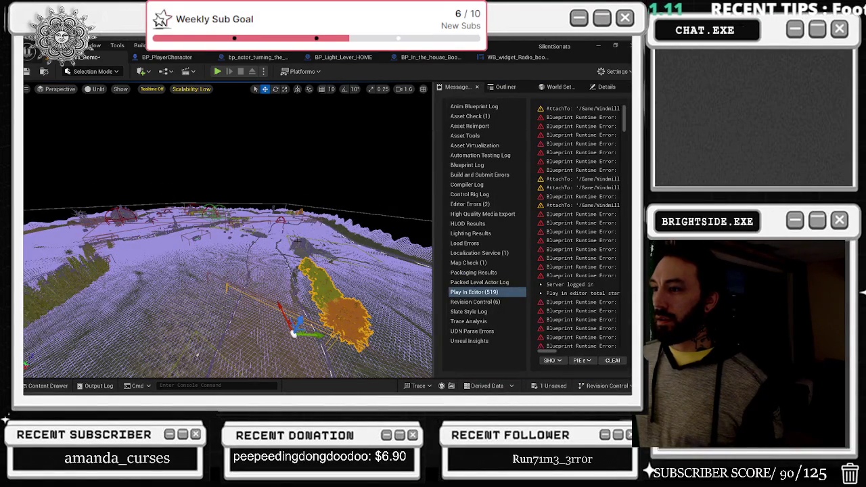
pyautogui.press('w')
pyautogui.press('s')
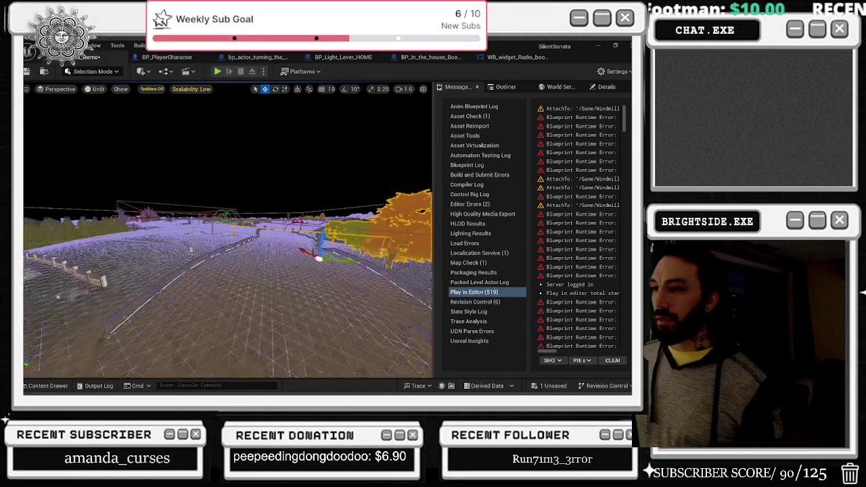
pyautogui.press('s')
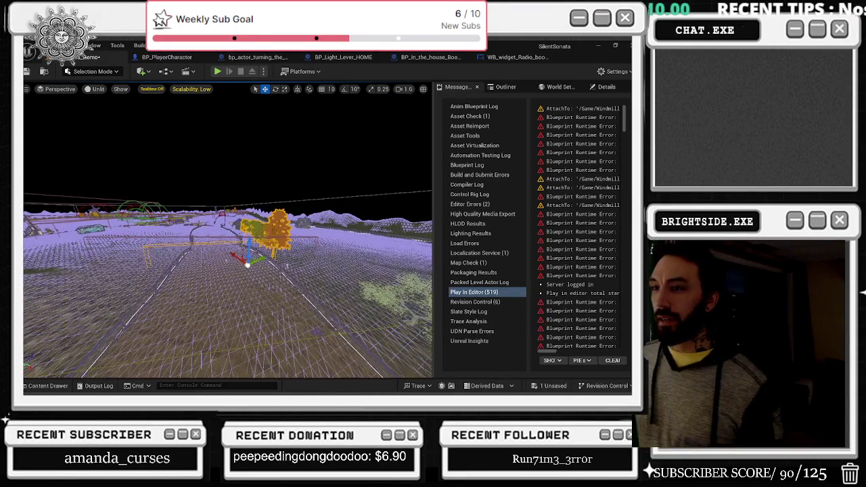
pyautogui.click(501, 90)
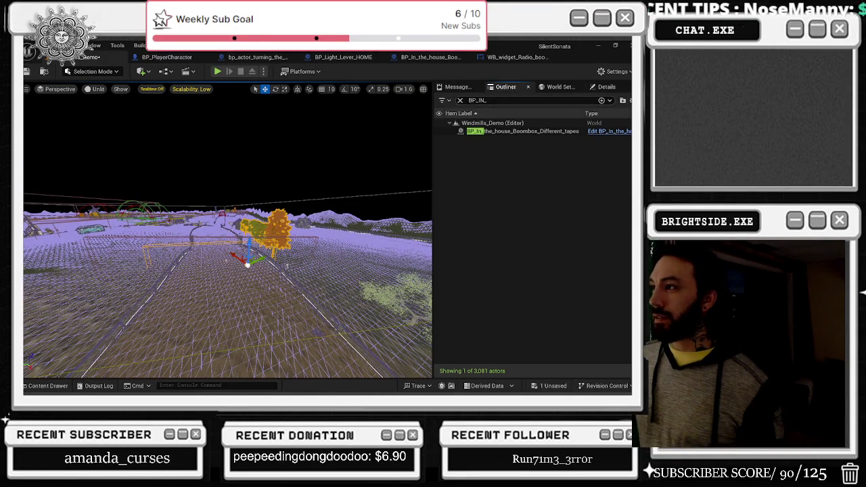
# Filter the Outliner by 'foli' and make the InstancedFoliageActor visible again.
pyautogui.write('foli')
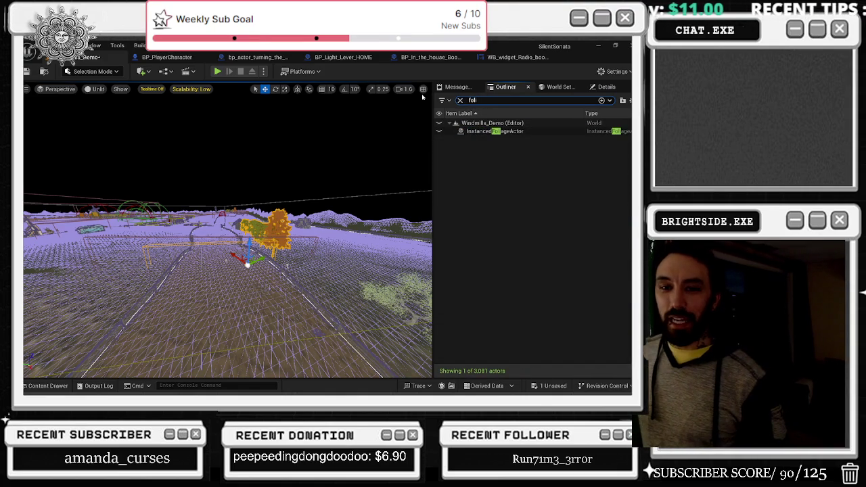
pyautogui.click(439, 132)
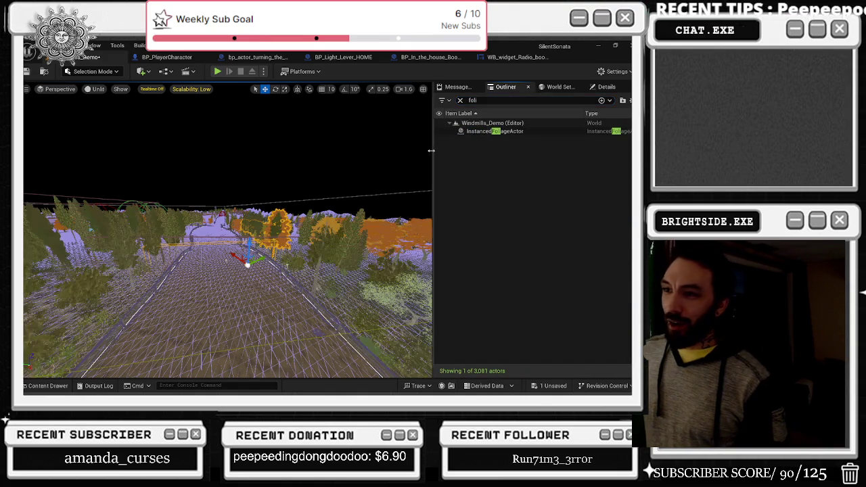
pyautogui.moveTo(216, 268)
pyautogui.mouseDown()
pyautogui.moveTo(192, 334)
pyautogui.moveTo(257, 317)
pyautogui.moveTo(297, 293)
pyautogui.moveTo(274, 276)
pyautogui.moveTo(280, 290)
pyautogui.moveTo(251, 309)
pyautogui.moveTo(232, 251)
pyautogui.moveTo(216, 255)
pyautogui.mouseUp()
# Save the Windmills_Demo map and start a Play-in-Editor session with Alt+P.
pyautogui.click(550, 386)
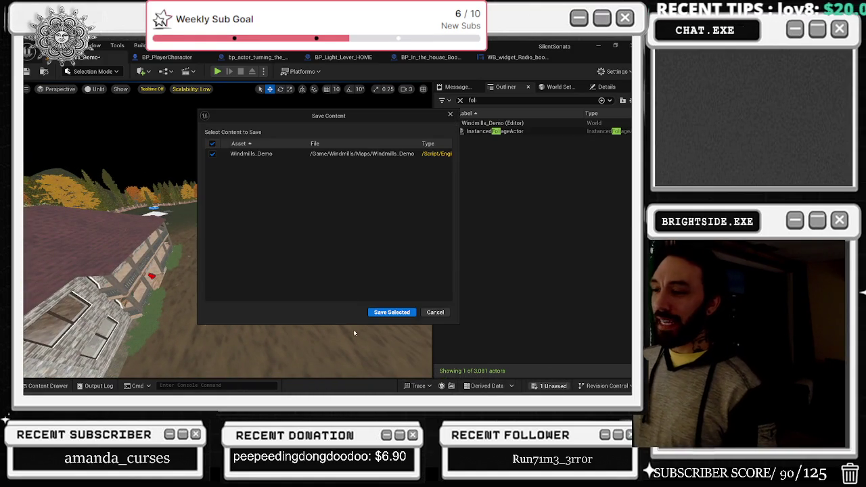
pyautogui.click(392, 312)
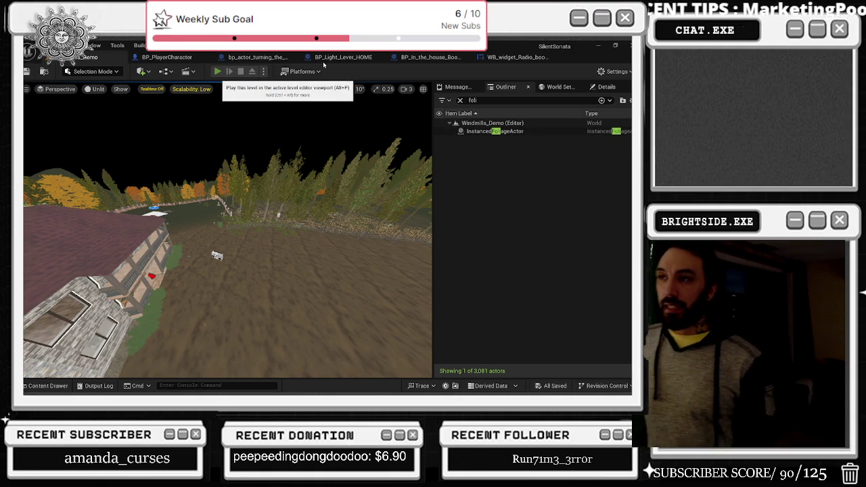
pyautogui.hotkey('alt', 'p')
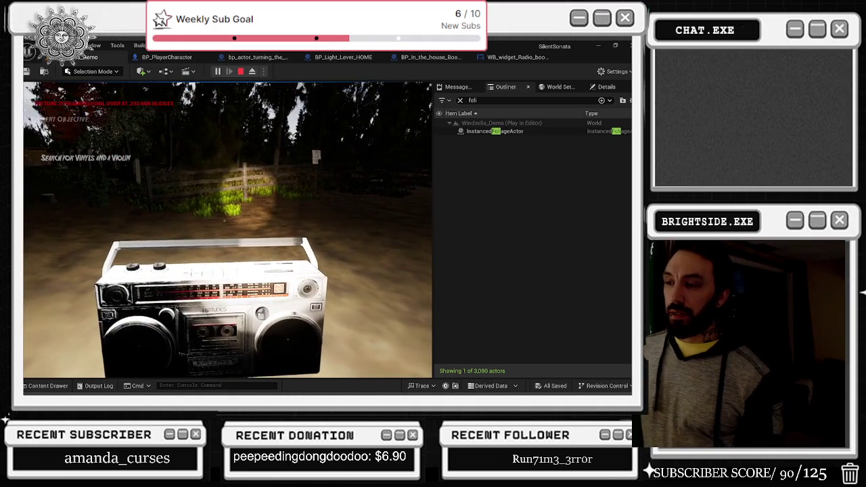
# Inspect the boombox up close and open the inventory view, using the flashlight.
pyautogui.press('e')
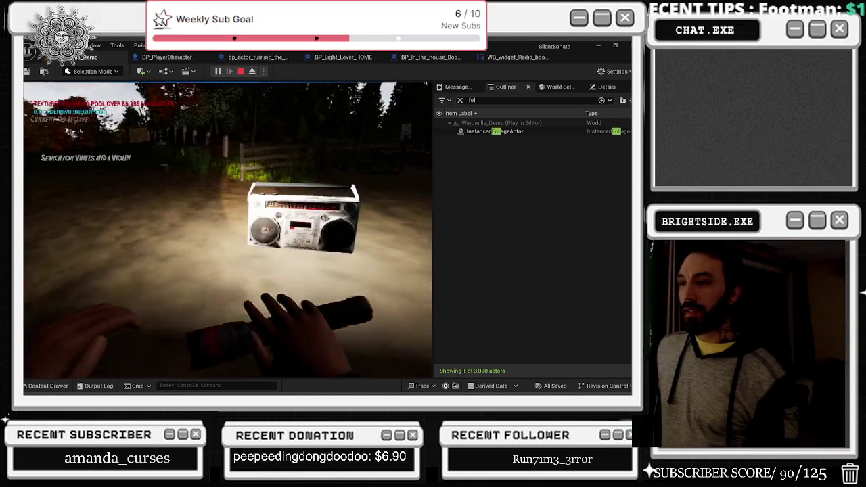
pyautogui.press('Tab')
pyautogui.press('Tab')
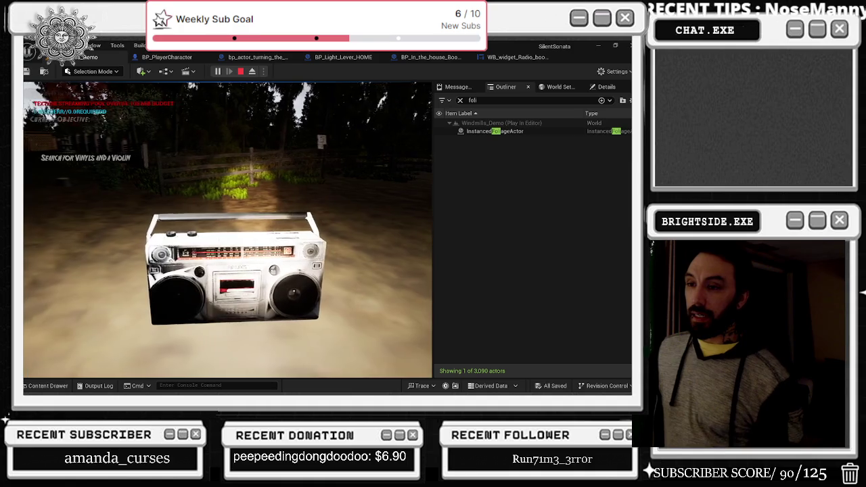
pyautogui.press('f')
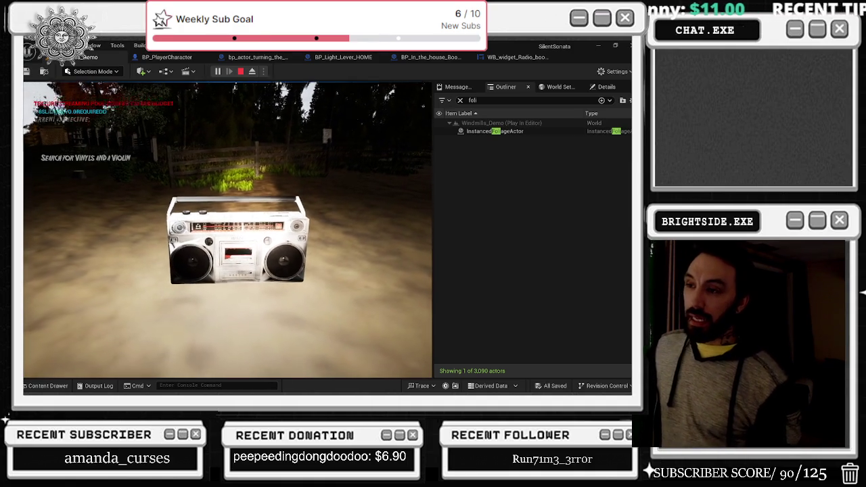
pyautogui.press('Tab')
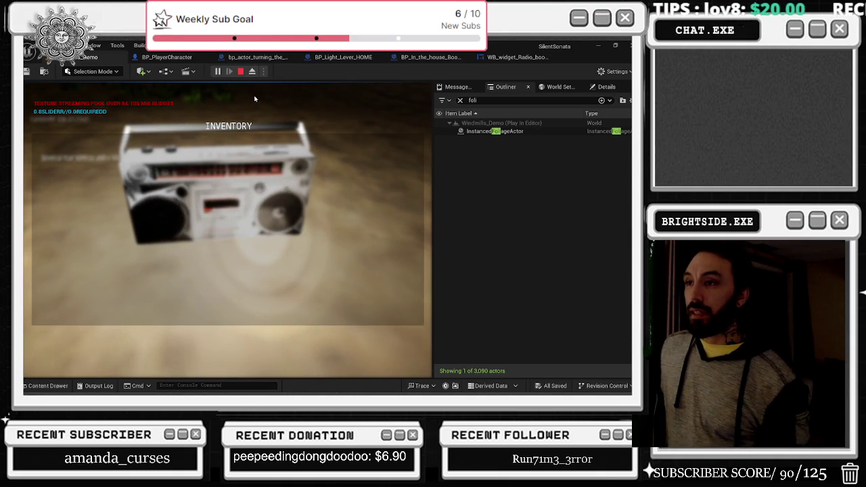
# Close the inventory, try the boombox tuning knob, then stop and restart the playtest.
pyautogui.press('Tab')
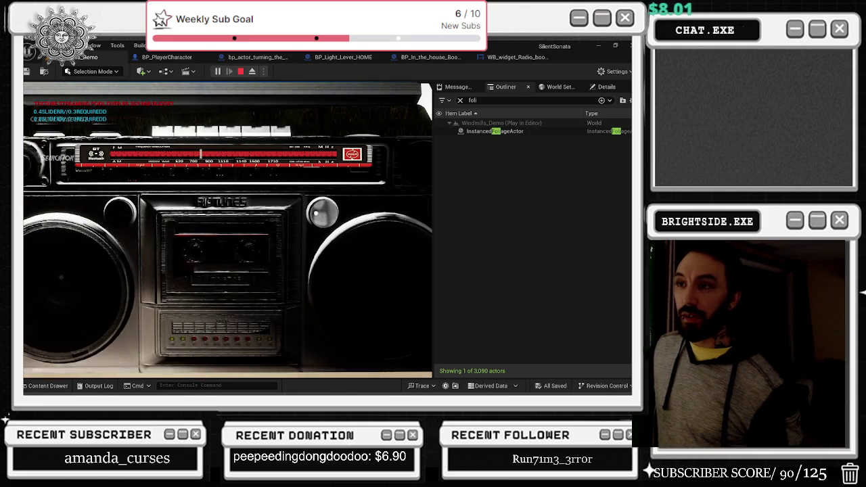
pyautogui.click(323, 213)
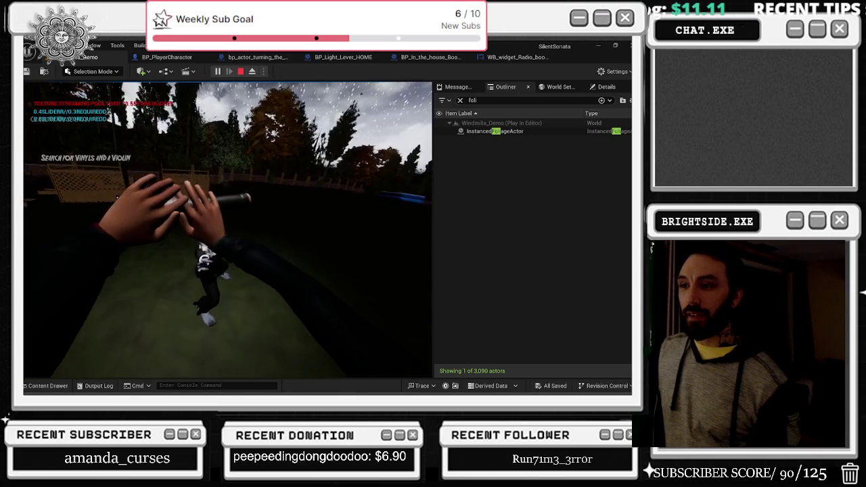
pyautogui.press('Escape')
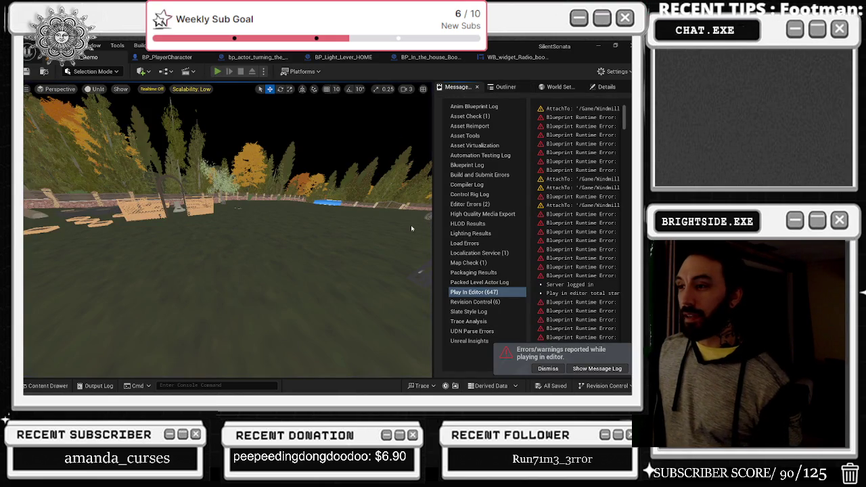
pyautogui.hotkey('alt', 'p')
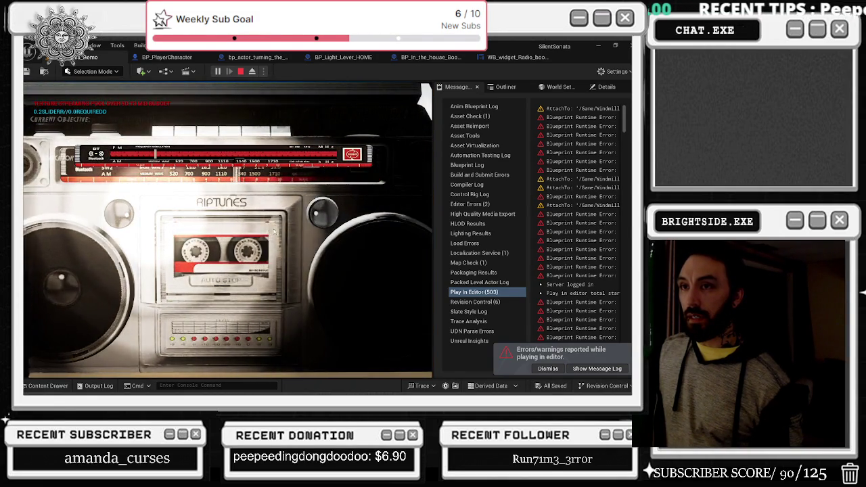
# Press the boombox radio's knob and another of its buttons.
pyautogui.click(322, 218)
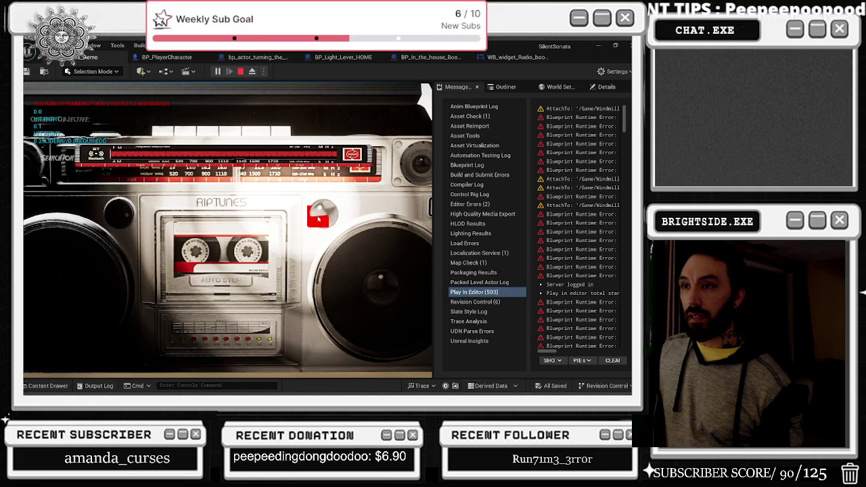
pyautogui.click(398, 206)
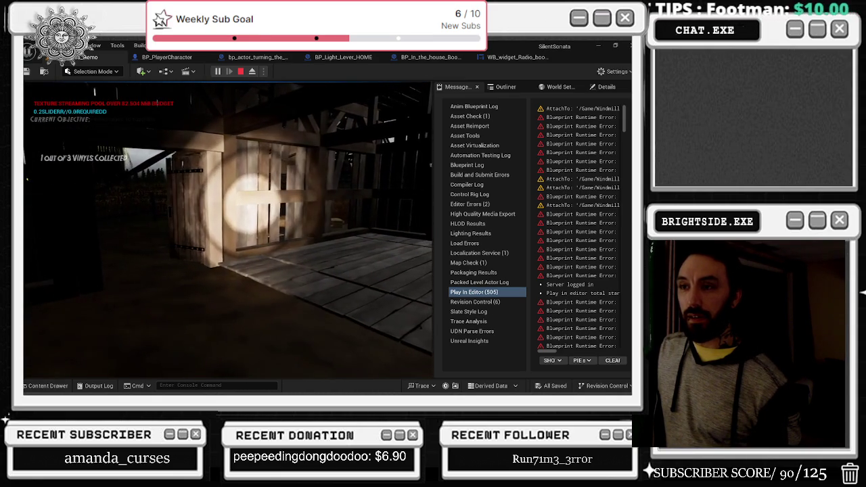
# Walk through the barn to the gramophone table, then stop the play session.
pyautogui.press('w')
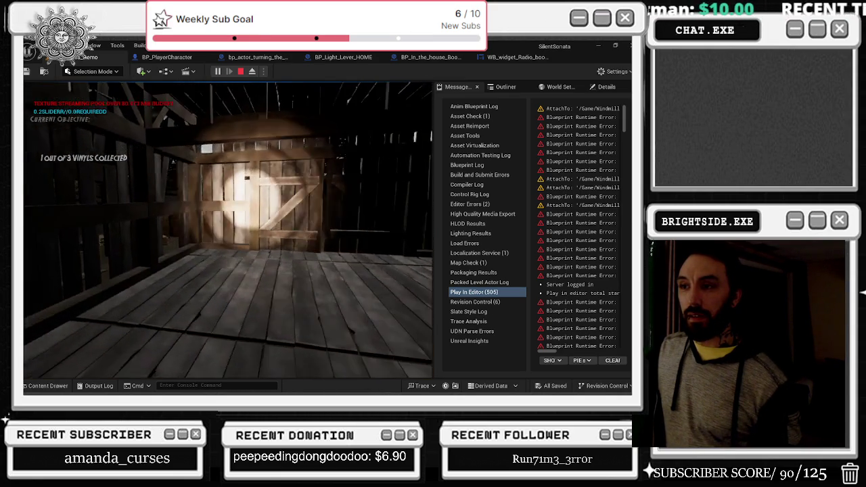
pyautogui.press('w')
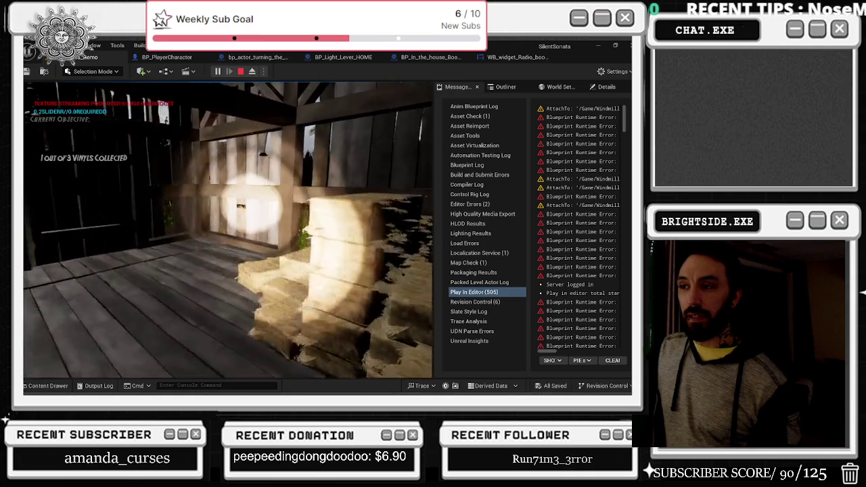
pyautogui.press('w')
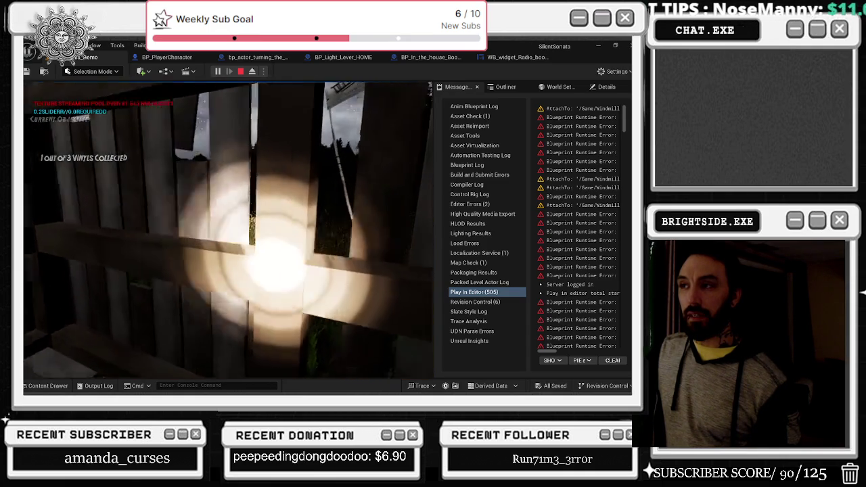
pyautogui.press('w')
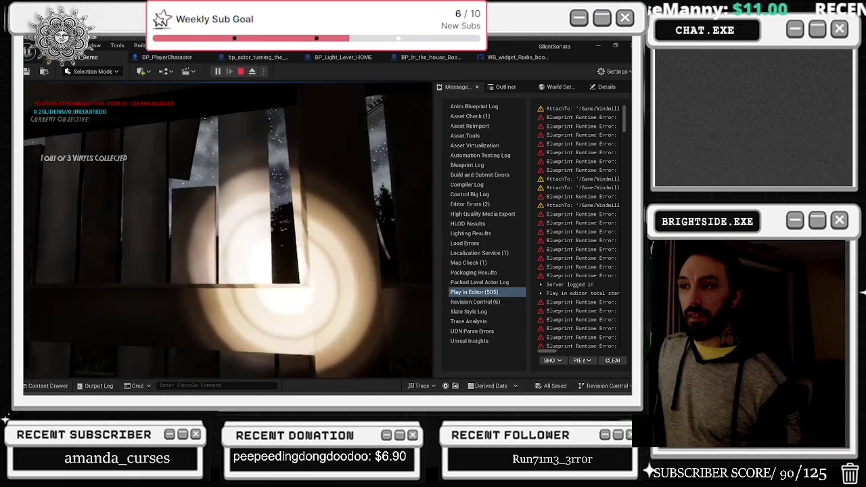
pyautogui.press('w')
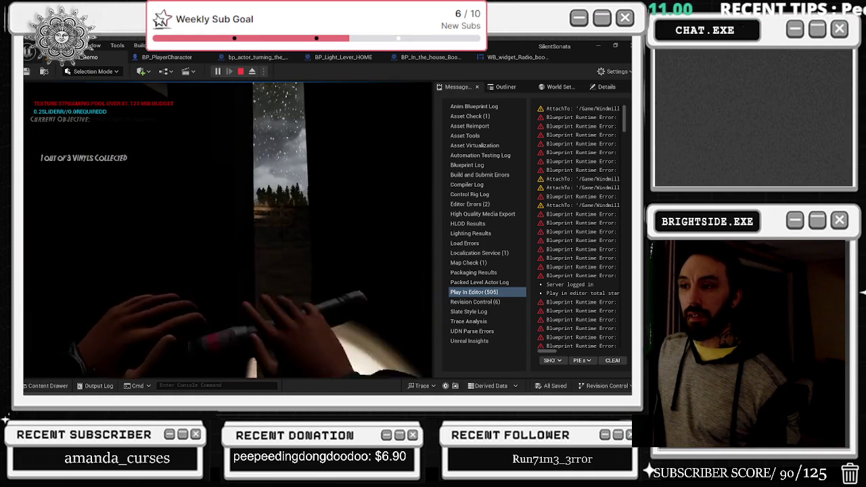
pyautogui.press('w')
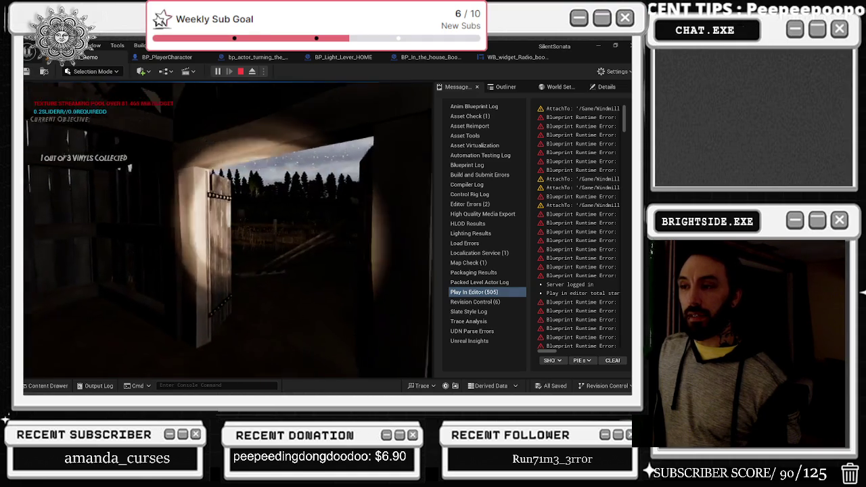
pyautogui.press('w')
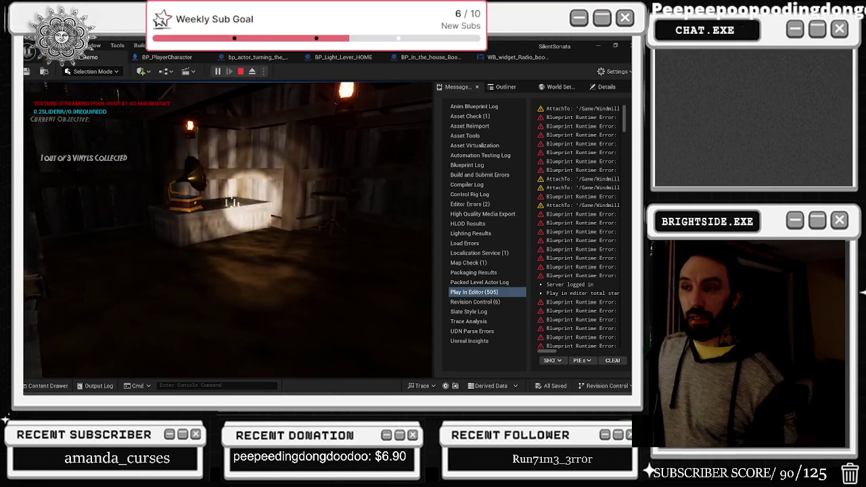
pyautogui.press('Escape')
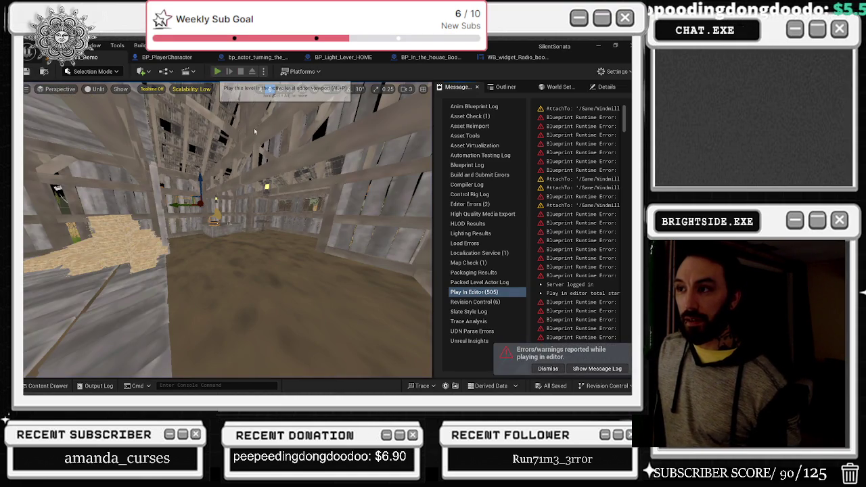
# Run another quick playtest, stop it, and switch to the wheel puzzle blueprint.
pyautogui.hotkey('alt', 'p')
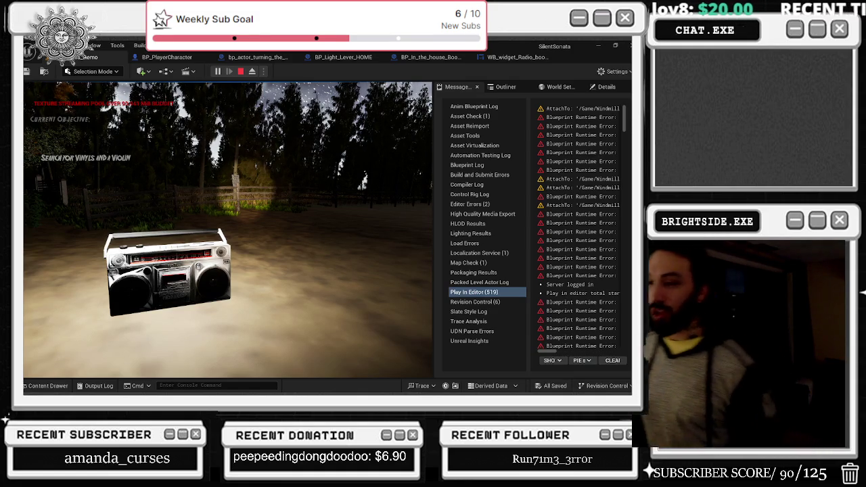
pyautogui.press('Escape')
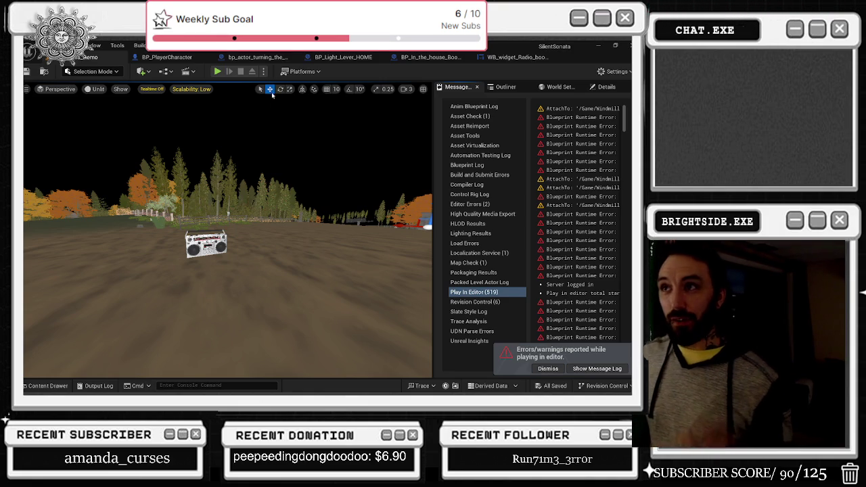
pyautogui.click(257, 57)
# Show the wheel puzzle blueprint's Viewport with its three red valve wheels.
pyautogui.scroll(-3, 323, 225)
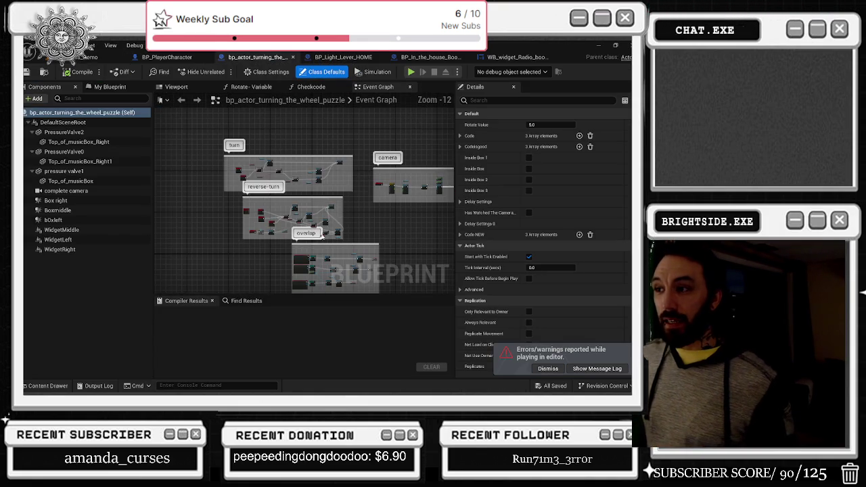
pyautogui.scroll(7, 323, 225)
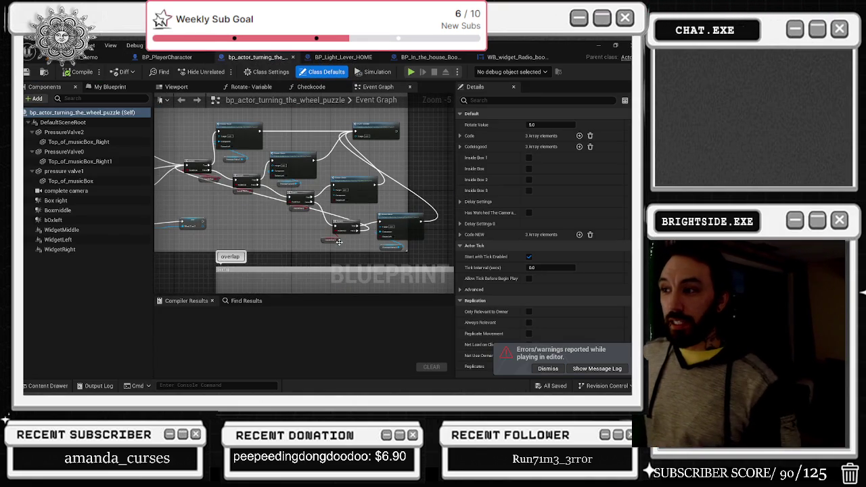
pyautogui.scroll(2, 336, 242)
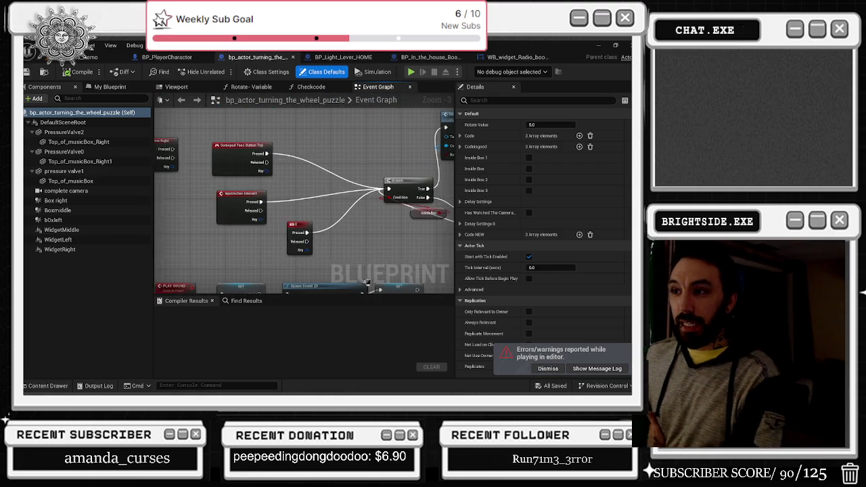
pyautogui.scroll(-1, 366, 282)
pyautogui.scroll(1, 427, 249)
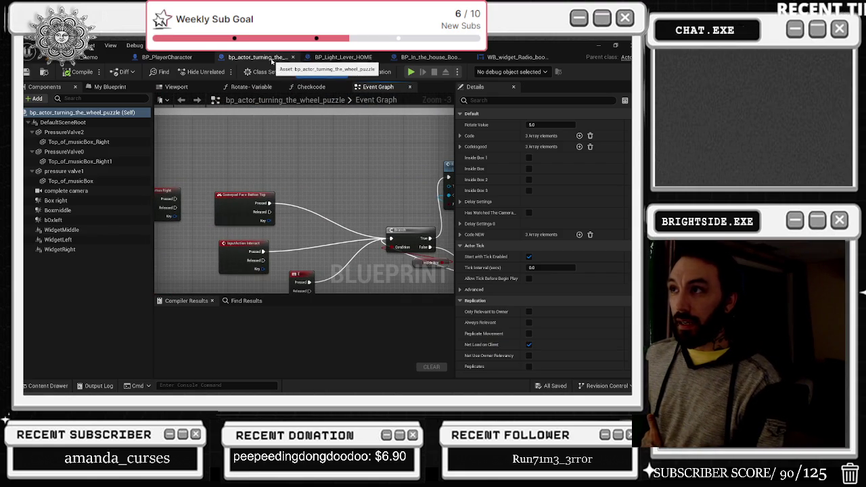
pyautogui.click(174, 87)
# Browse the lever, boombox and radio widget blueprints, then return to the wheel puzzle's Event Graph.
pyautogui.click(342, 57)
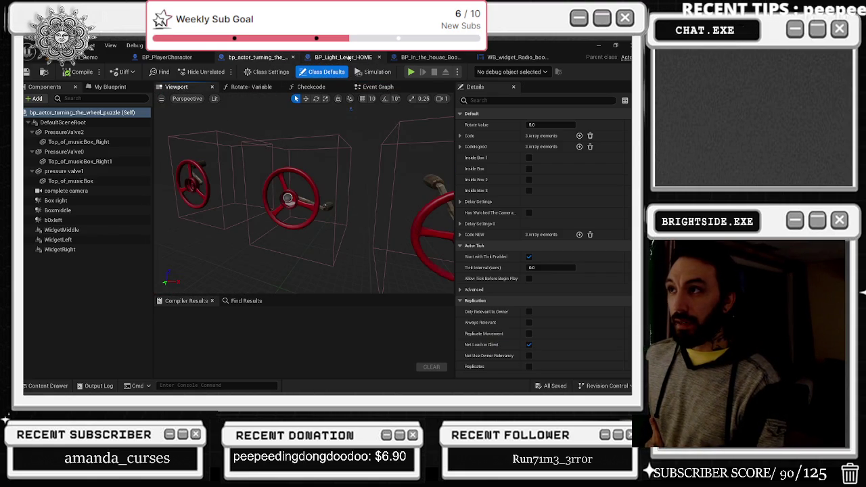
pyautogui.moveTo(430, 57); pyautogui.dragTo(515, 59)
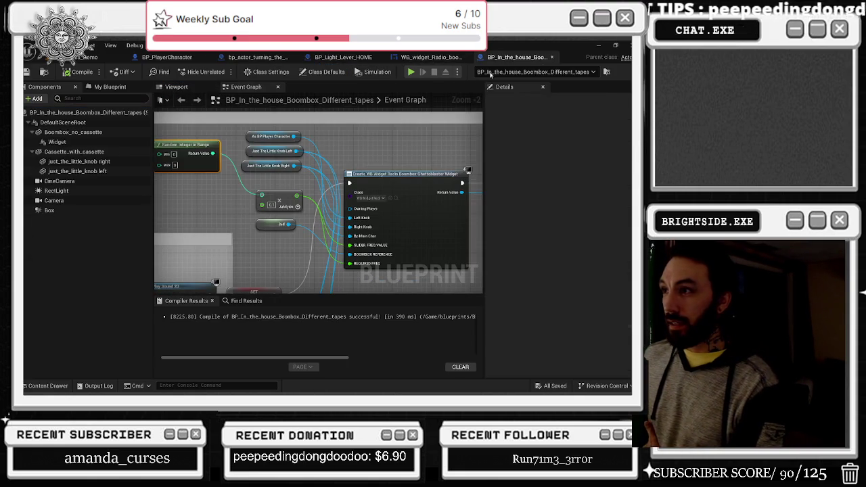
pyautogui.click(430, 57)
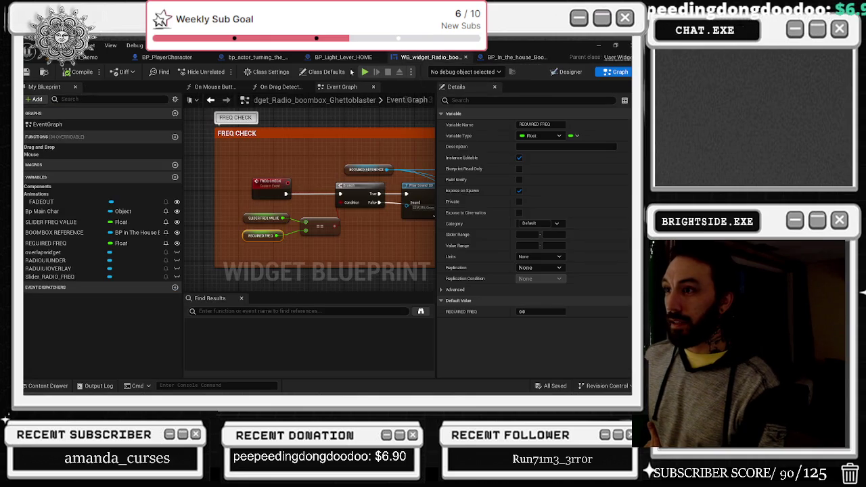
pyautogui.click(247, 58)
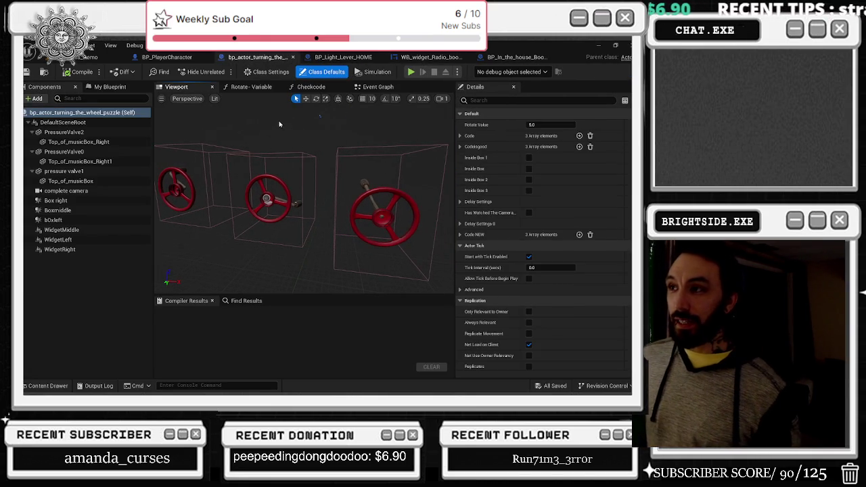
pyautogui.click(371, 89)
# Find the Branch on Inside Box 3 and break the wire from its False output.
pyautogui.moveTo(275, 130)
pyautogui.mouseDown()
pyautogui.moveTo(190, 139)
pyautogui.moveTo(404, 256)
pyautogui.moveTo(238, 255)
pyautogui.moveTo(259, 215)
pyautogui.mouseUp()
pyautogui.click(270, 217)
pyautogui.moveTo(342, 227); pyautogui.dragTo(292, 198)
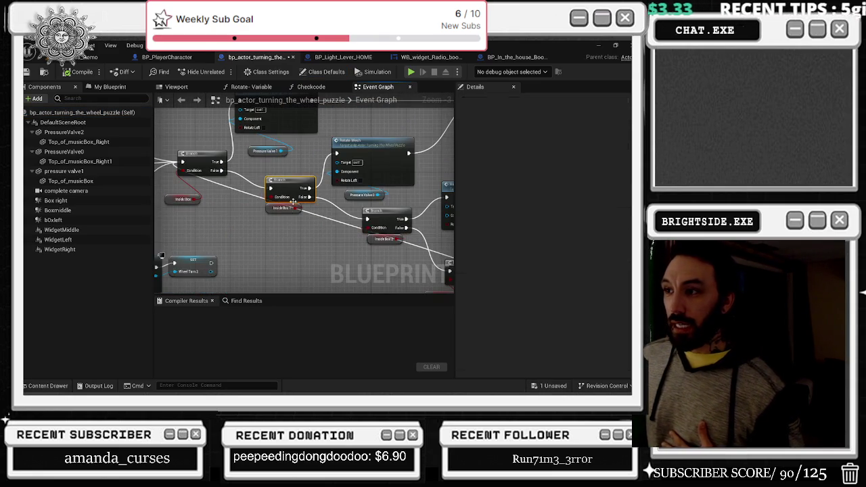
pyautogui.hotkey('ctrl', 'z')
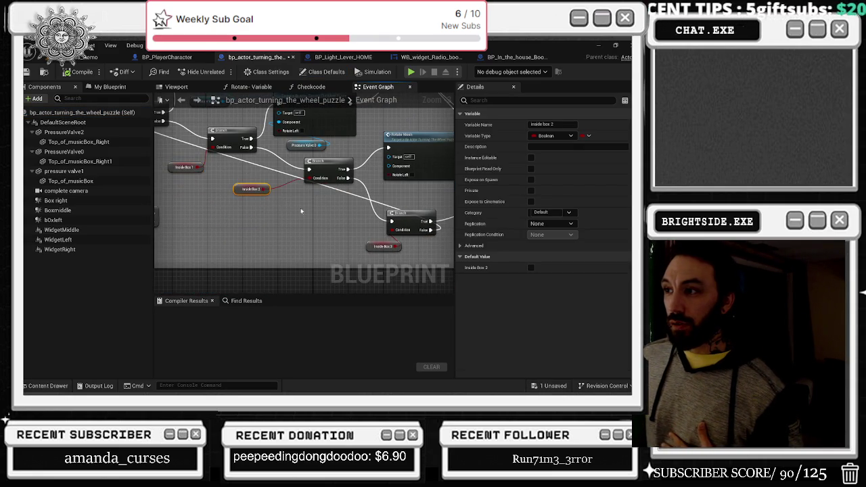
pyautogui.click(353, 202)
pyautogui.scroll(2, 353, 203)
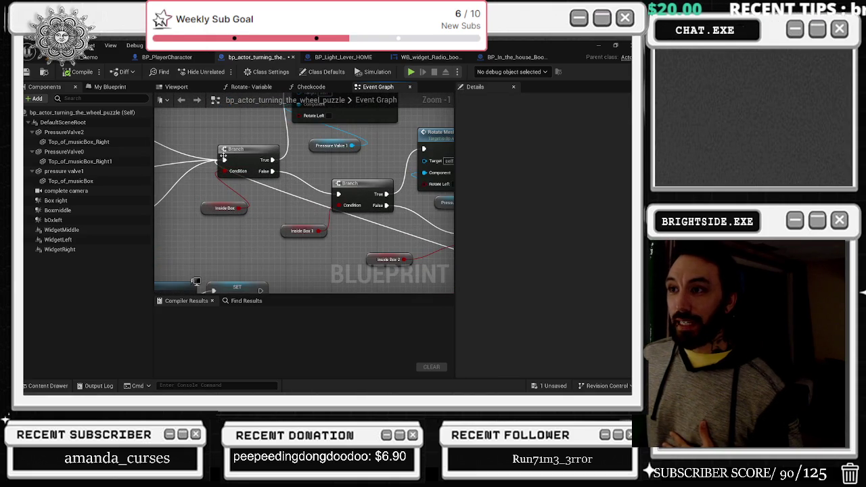
pyautogui.moveTo(213, 143)
pyautogui.mouseDown()
pyautogui.moveTo(277, 211)
pyautogui.moveTo(262, 218)
pyautogui.moveTo(154, 101)
pyautogui.mouseUp()
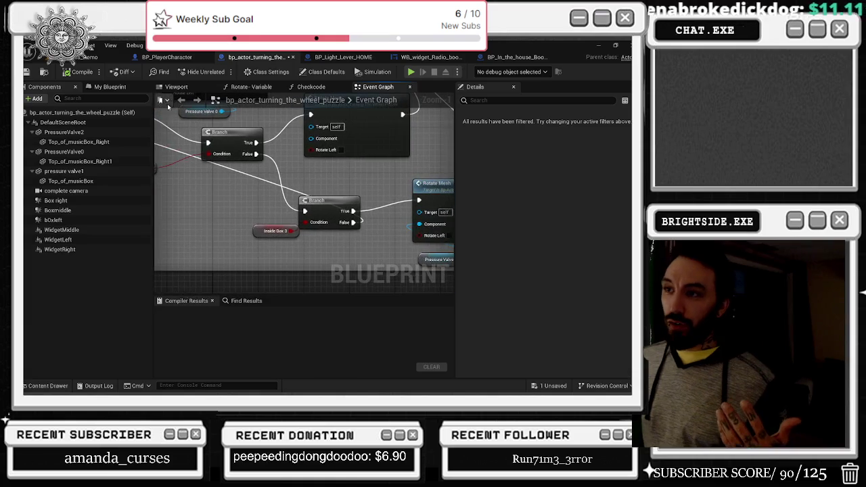
pyautogui.moveTo(326, 203); pyautogui.dragTo(249, 200)
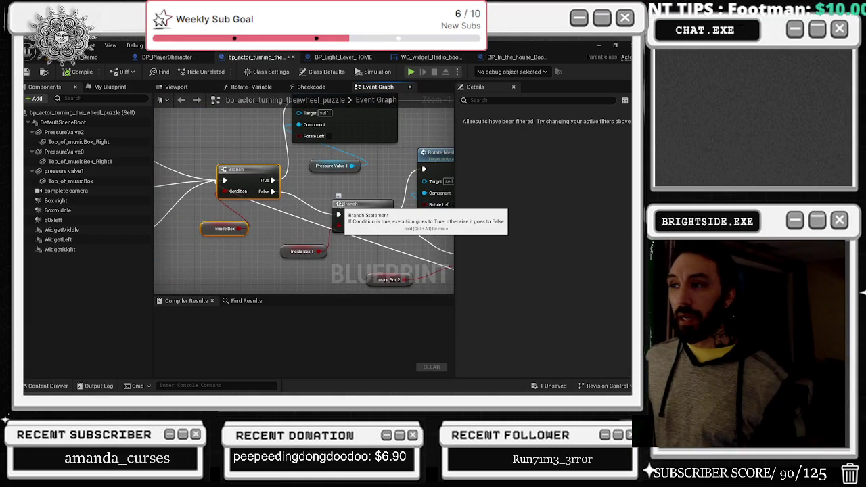
pyautogui.moveTo(338, 204); pyautogui.dragTo(276, 178)
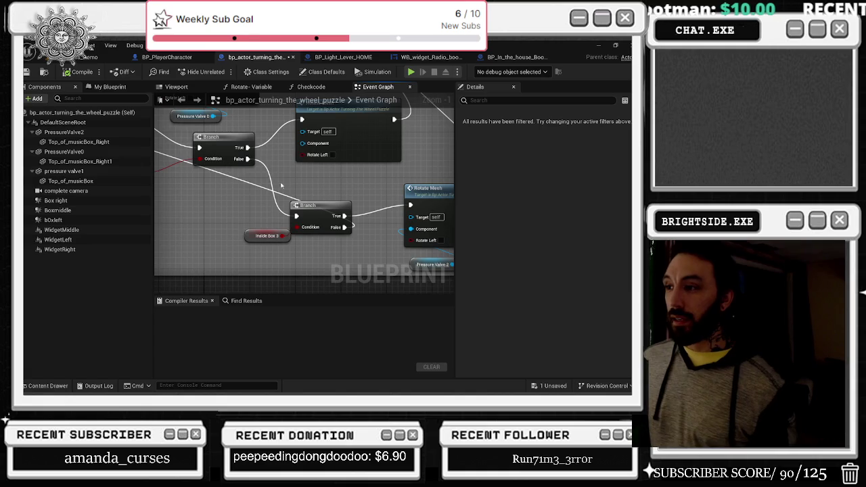
pyautogui.keyDown('alt'); pyautogui.click(343, 229); pyautogui.keyUp('alt')
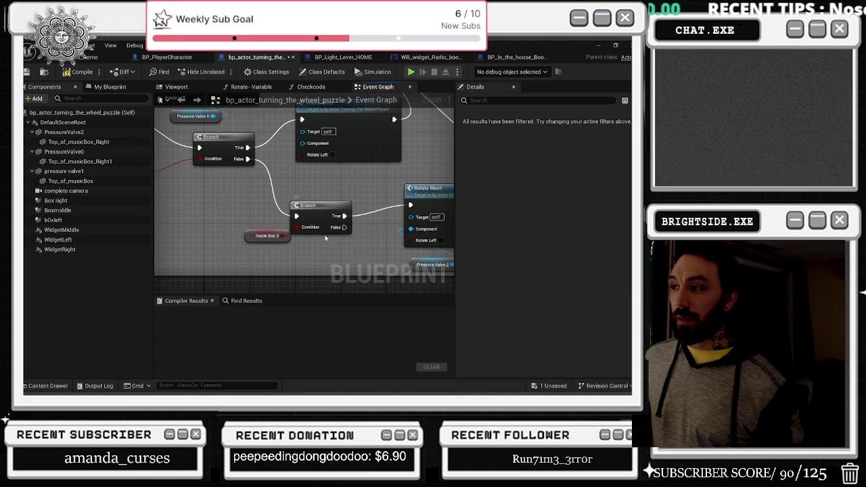
# Look over the overlap and camera comment sections, then begin saving the wheel puzzle blueprint.
pyautogui.scroll(-1, 325, 237)
pyautogui.scroll(-2, 330, 205)
pyautogui.moveTo(330, 205); pyautogui.dragTo(304, 276)
pyautogui.scroll(-3, 406, 169)
pyautogui.moveTo(416, 172)
pyautogui.mouseDown()
pyautogui.moveTo(259, 193)
pyautogui.moveTo(298, 159)
pyautogui.moveTo(284, 203)
pyautogui.moveTo(288, 261)
pyautogui.mouseUp()
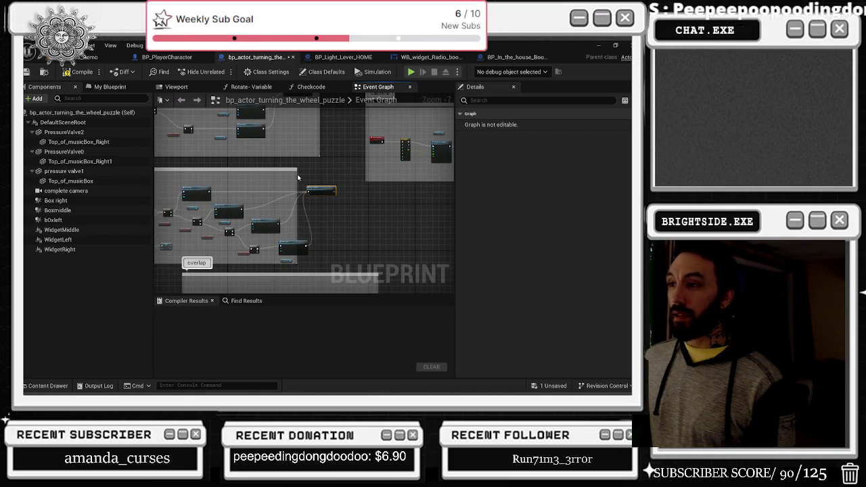
pyautogui.moveTo(347, 181); pyautogui.dragTo(287, 249)
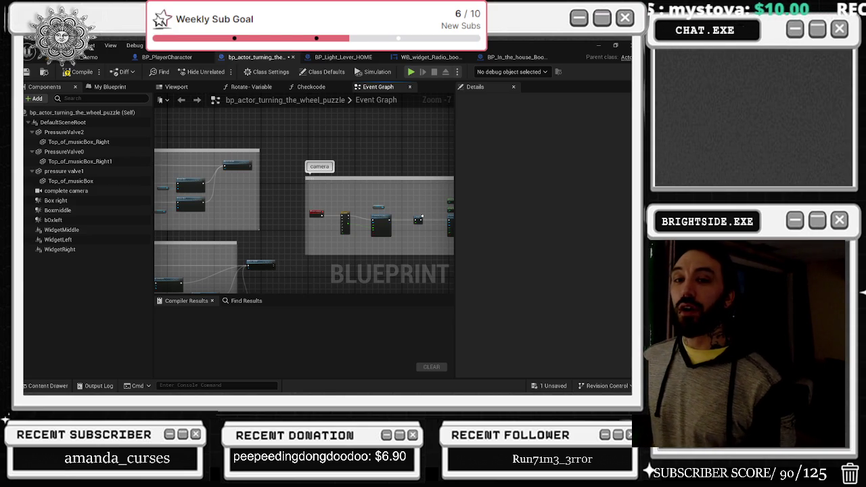
pyautogui.click(545, 385)
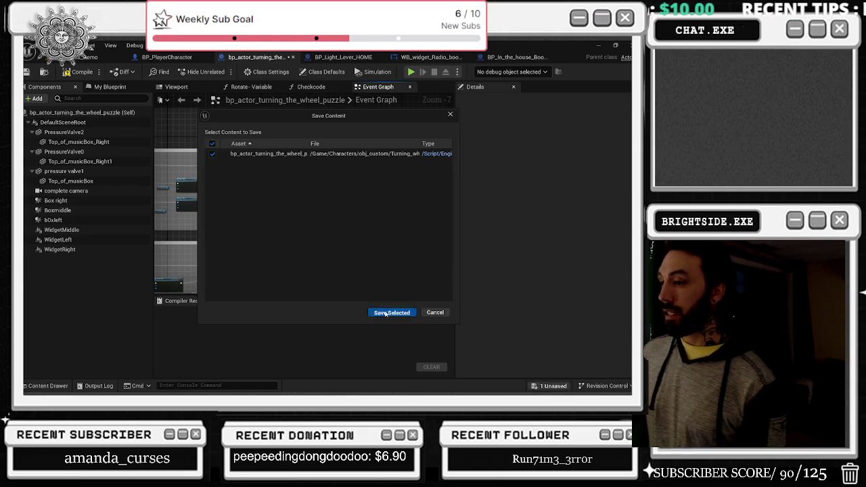
# Save the wheel puzzle blueprint and straighten the camera sequence nodes into a row with Q.
pyautogui.click(392, 312)
pyautogui.scroll(3, 334, 225)
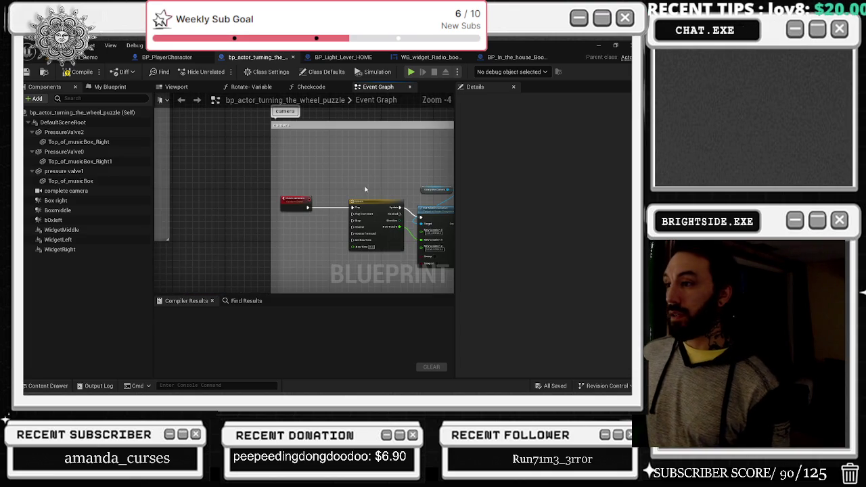
pyautogui.moveTo(366, 189); pyautogui.dragTo(209, 179)
pyautogui.moveTo(286, 178); pyautogui.dragTo(406, 230)
pyautogui.press('q')
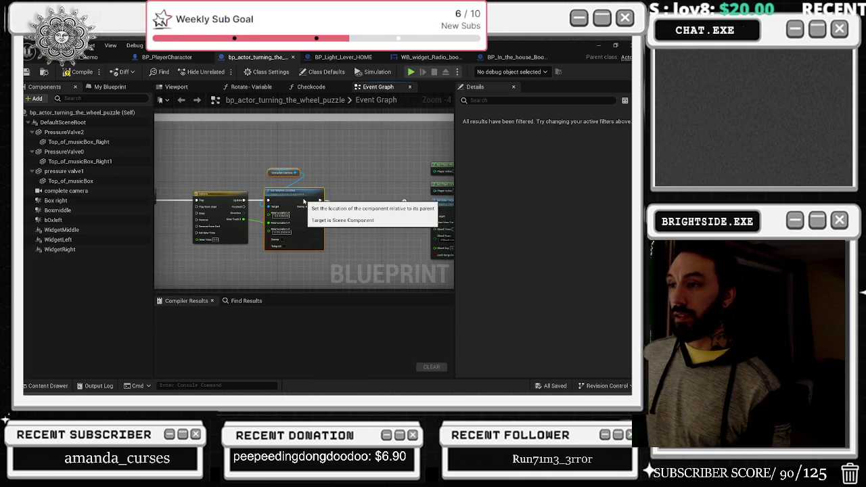
# Rearrange and rewire the Set View Target, Spawn and Get All Actors nodes into a tidy chain.
pyautogui.moveTo(367, 198); pyautogui.dragTo(223, 190)
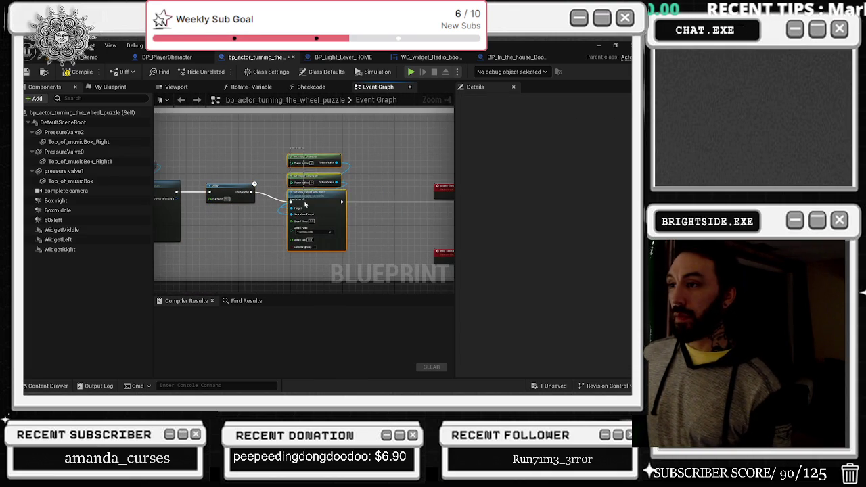
pyautogui.moveTo(300, 187)
pyautogui.mouseDown()
pyautogui.moveTo(307, 191)
pyautogui.moveTo(254, 171)
pyautogui.moveTo(288, 198)
pyautogui.mouseUp()
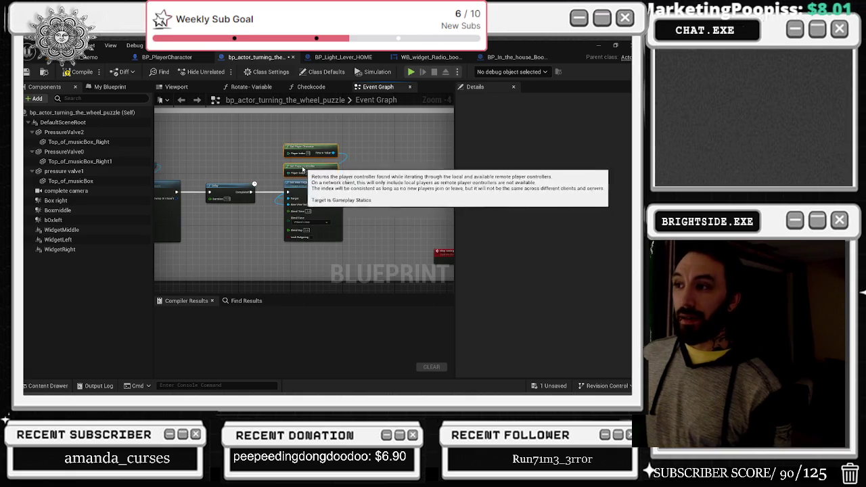
pyautogui.moveTo(310, 150); pyautogui.dragTo(242, 143)
pyautogui.moveTo(321, 159); pyautogui.dragTo(175, 158)
pyautogui.moveTo(298, 189); pyautogui.dragTo(310, 149)
pyautogui.moveTo(429, 191); pyautogui.dragTo(378, 190)
pyautogui.moveTo(443, 168)
pyautogui.mouseDown()
pyautogui.moveTo(258, 161)
pyautogui.moveTo(383, 212)
pyautogui.moveTo(331, 193)
pyautogui.mouseUp()
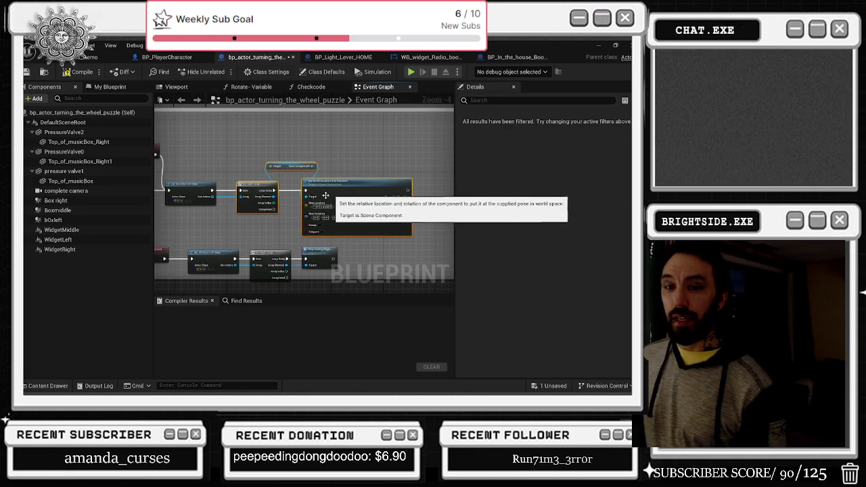
# Widen the comment box so it encloses its right-hand node.
pyautogui.scroll(-3, 360, 200)
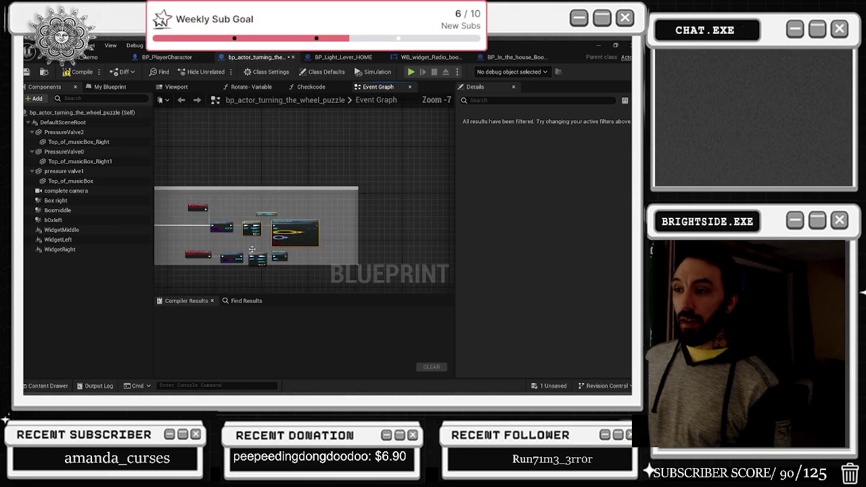
pyautogui.moveTo(296, 237); pyautogui.dragTo(305, 219)
pyautogui.moveTo(340, 165); pyautogui.dragTo(379, 168)
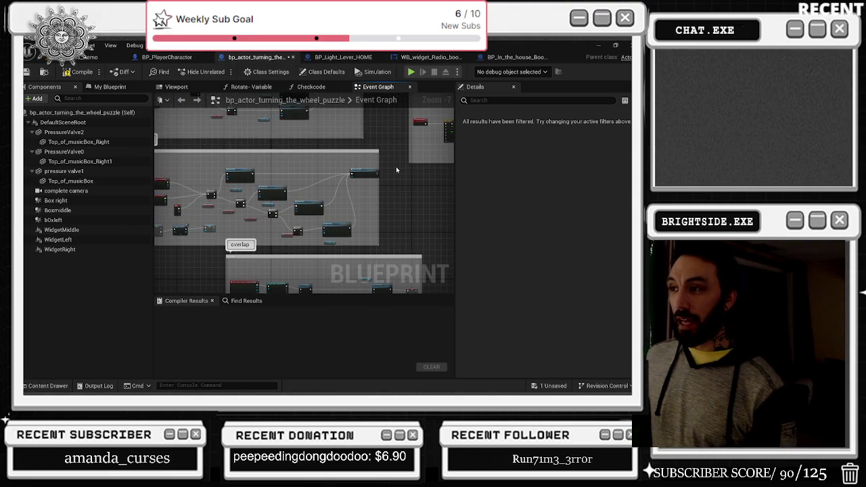
pyautogui.scroll(3, 325, 216)
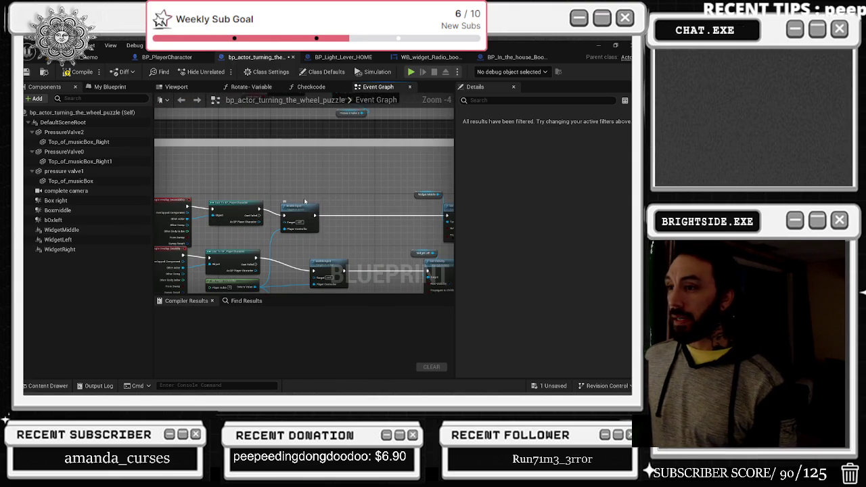
# Move the Widget Middle node up-left and compile the blueprint.
pyautogui.click(313, 209)
pyautogui.moveTo(313, 209); pyautogui.dragTo(276, 199)
pyautogui.moveTo(366, 165)
pyautogui.mouseDown()
pyautogui.moveTo(408, 197)
pyautogui.moveTo(255, 211)
pyautogui.moveTo(292, 206)
pyautogui.mouseUp()
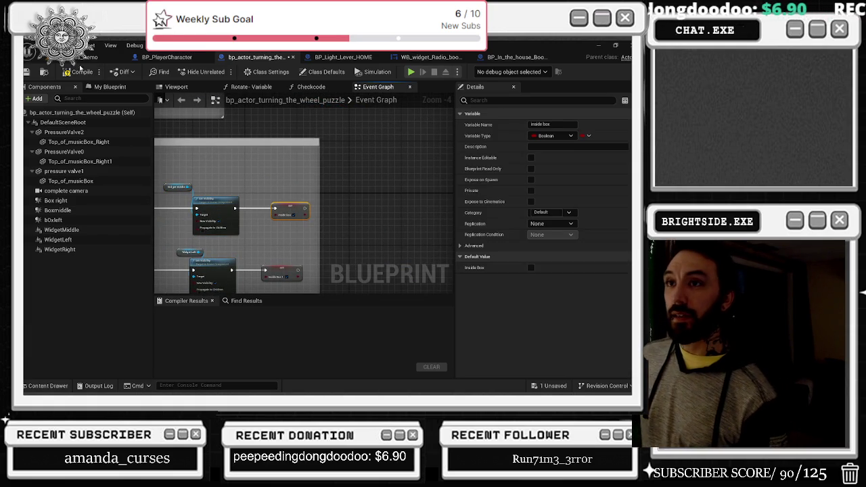
pyautogui.click(27, 74)
pyautogui.click(87, 57)
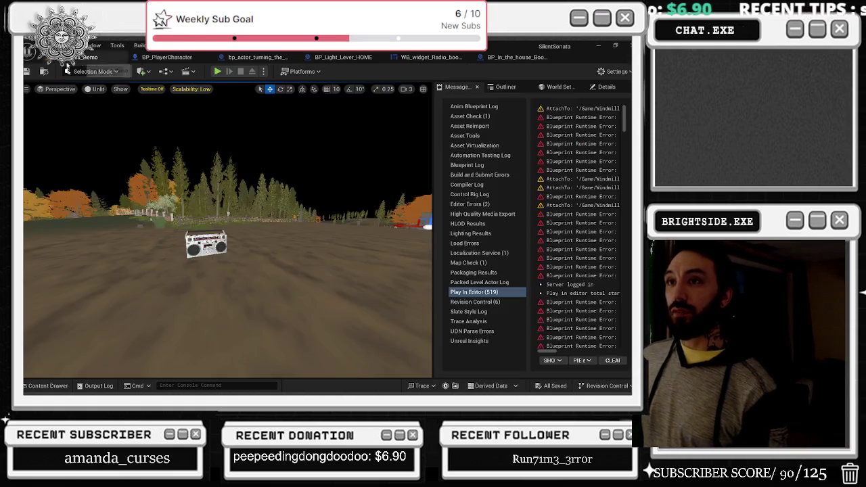
# Save all changed assets and fly the level view toward the boombox.
pyautogui.click(27, 72)
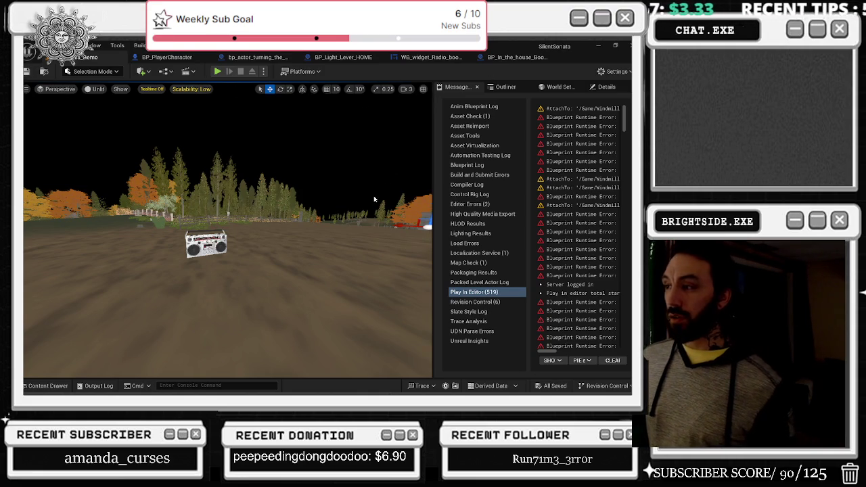
pyautogui.moveTo(234, 205); pyautogui.dragTo(182, 284)
pyautogui.press('w')
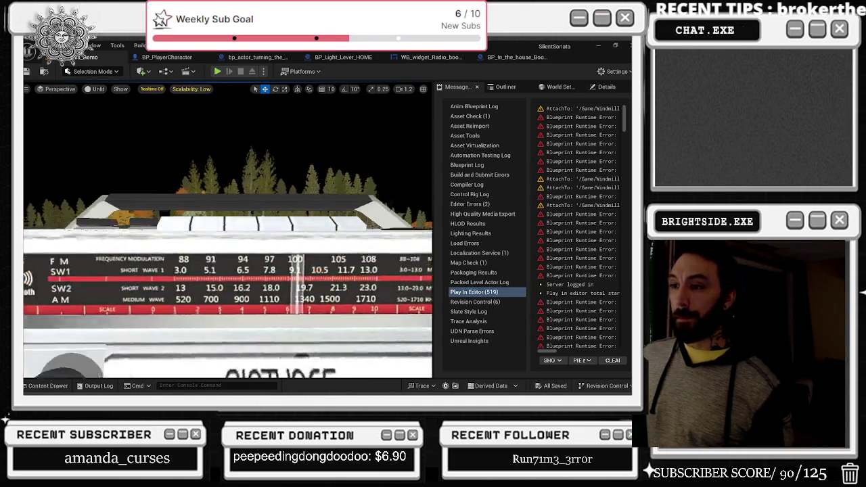
# Frame the boombox from the front and open the BP_In_the_house_Boombox_Different_tapes blueprint.
pyautogui.press('w')
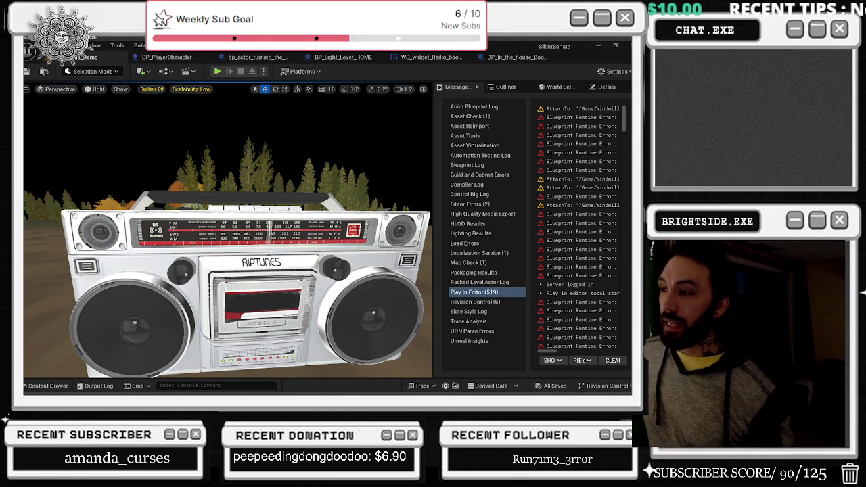
pyautogui.rightClick(348, 285)
pyautogui.click(379, 157)
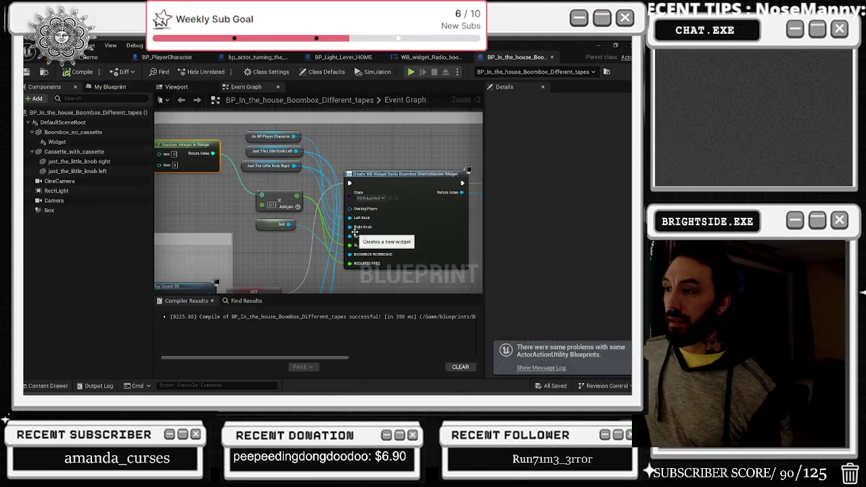
pyautogui.click(431, 56)
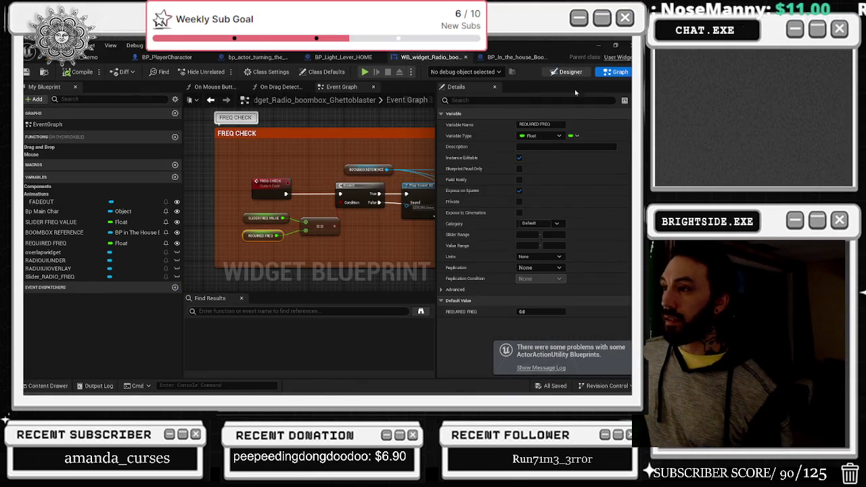
pyautogui.click(568, 72)
pyautogui.scroll(4, 345, 186)
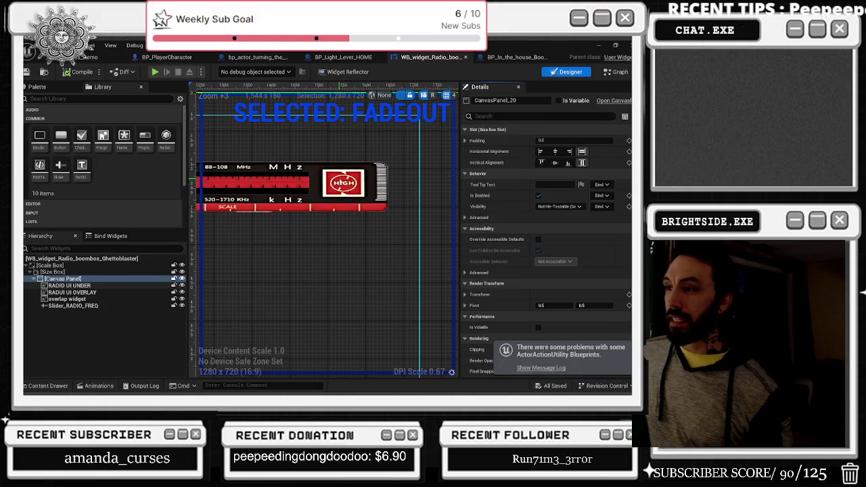
pyautogui.scroll(-4, 345, 185)
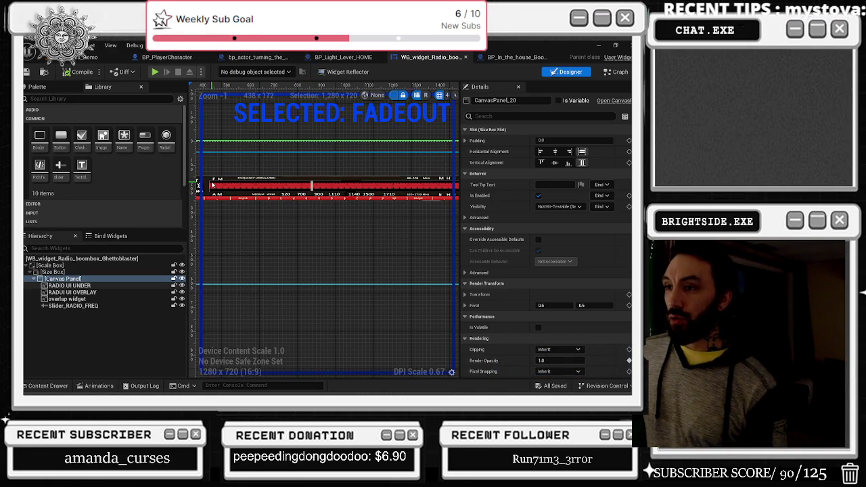
pyautogui.moveTo(223, 186); pyautogui.dragTo(233, 180)
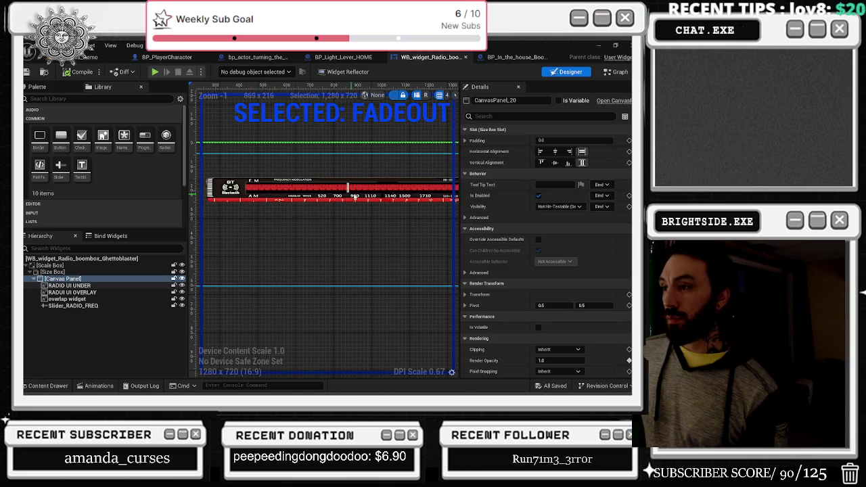
pyautogui.moveTo(345, 196); pyautogui.dragTo(268, 205)
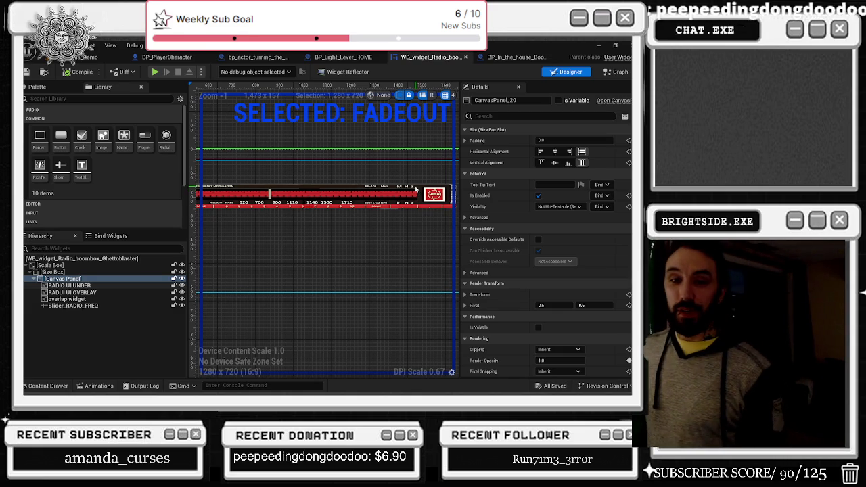
pyautogui.moveTo(417, 195)
pyautogui.mouseDown()
pyautogui.moveTo(458, 234)
pyautogui.moveTo(395, 169)
pyautogui.moveTo(291, 171)
pyautogui.mouseUp()
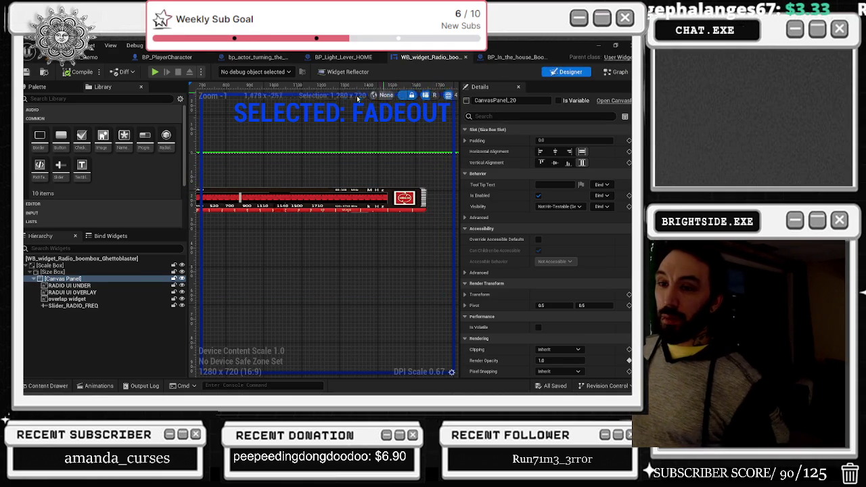
pyautogui.click(531, 58)
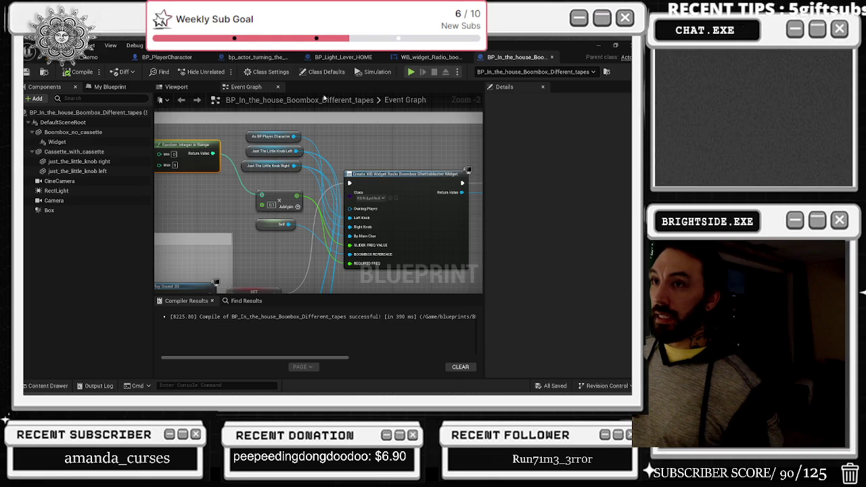
# Select the boombox's Widget component and set its Widget Class to WB_widget_Radio.
pyautogui.click(108, 87)
pyautogui.click(176, 86)
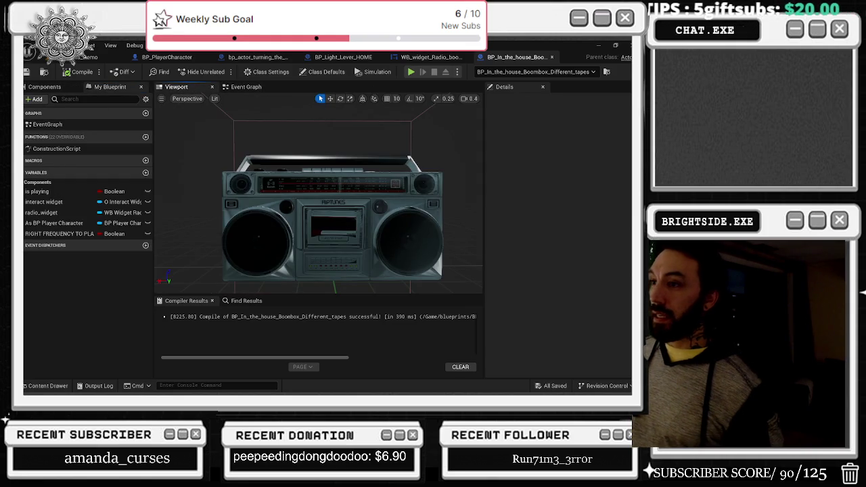
pyautogui.click(44, 87)
pyautogui.click(58, 142)
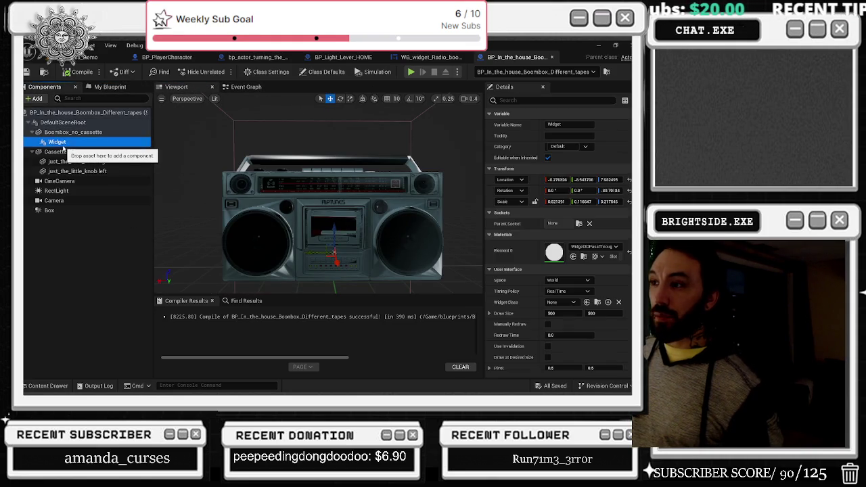
pyautogui.click(586, 302)
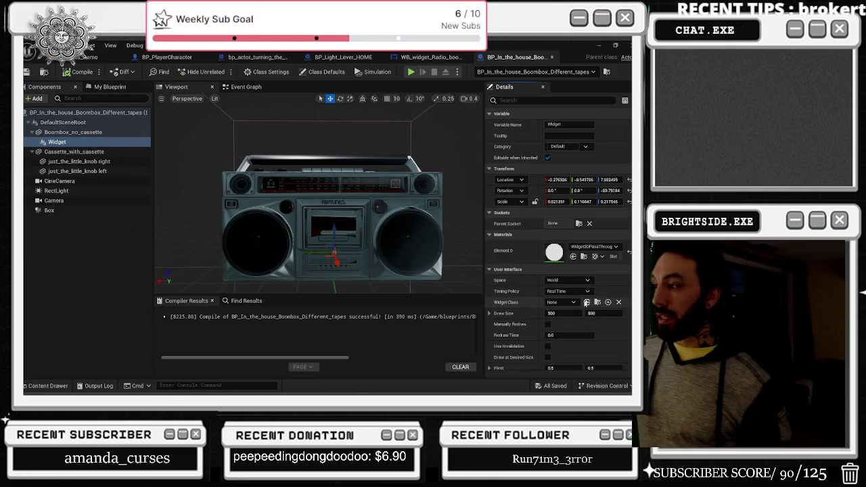
pyautogui.click(586, 301)
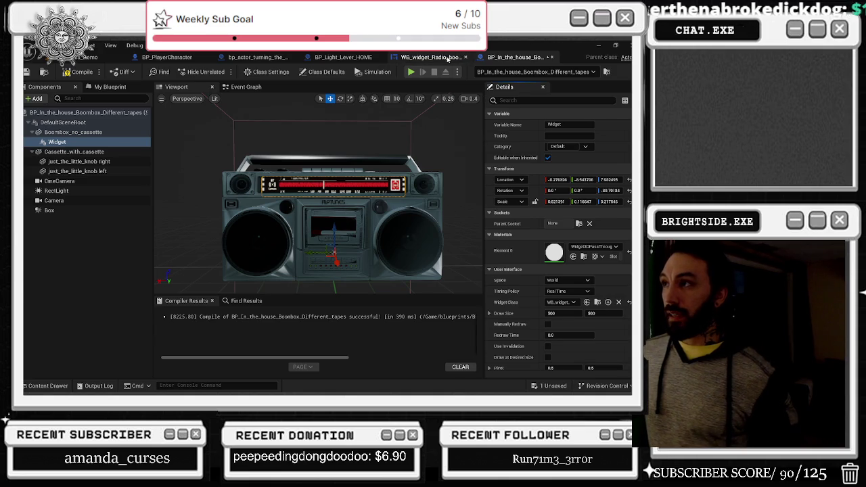
# Compare with the radio widget's layout, then return to the boombox blueprint preview.
pyautogui.click(448, 58)
pyautogui.scroll(-5, 365, 216)
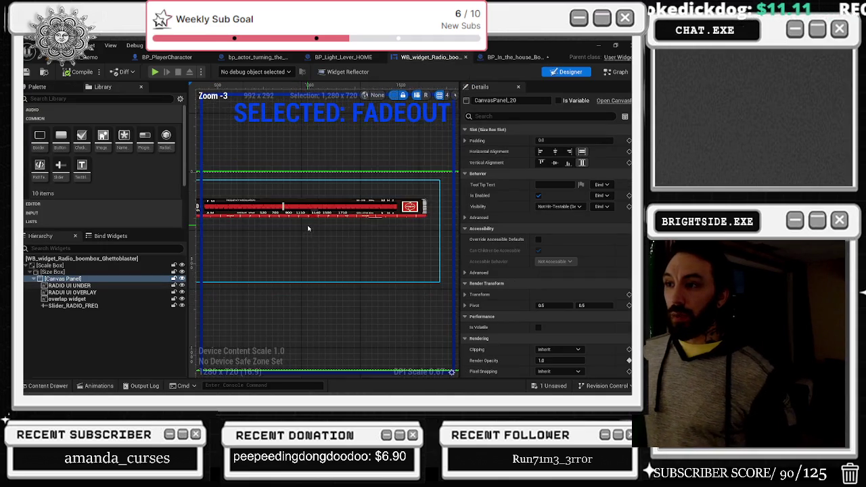
pyautogui.scroll(3, 349, 234)
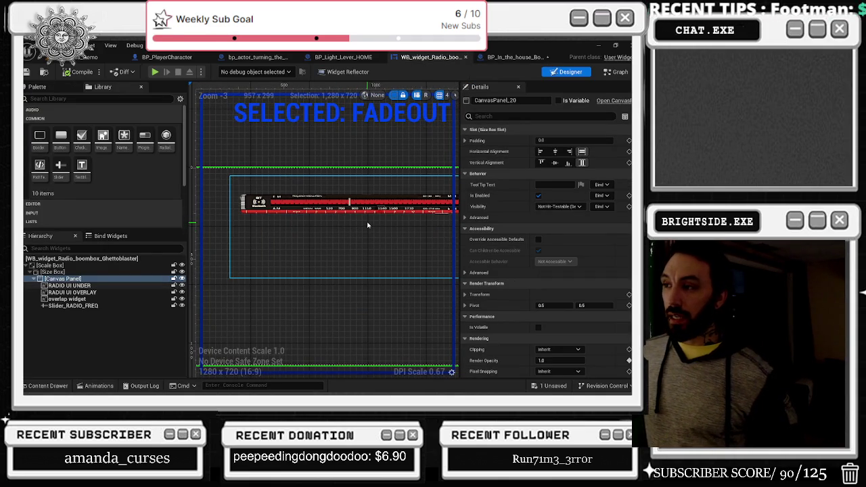
pyautogui.click(518, 59)
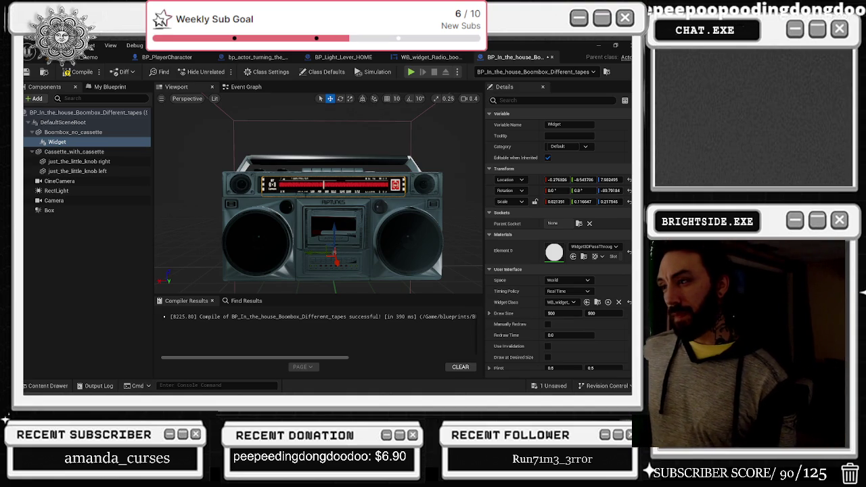
# Enter draw size values 506 and 630, and drag the radio widget down over the dial window.
pyautogui.write('506')
pyautogui.moveTo(595, 314)
pyautogui.mouseDown()
pyautogui.moveTo(612, 313)
pyautogui.moveTo(555, 313)
pyautogui.mouseUp()
pyautogui.moveTo(338, 239)
pyautogui.mouseDown()
pyautogui.moveTo(347, 240)
pyautogui.moveTo(326, 263)
pyautogui.moveTo(308, 261)
pyautogui.moveTo(328, 235)
pyautogui.mouseUp()
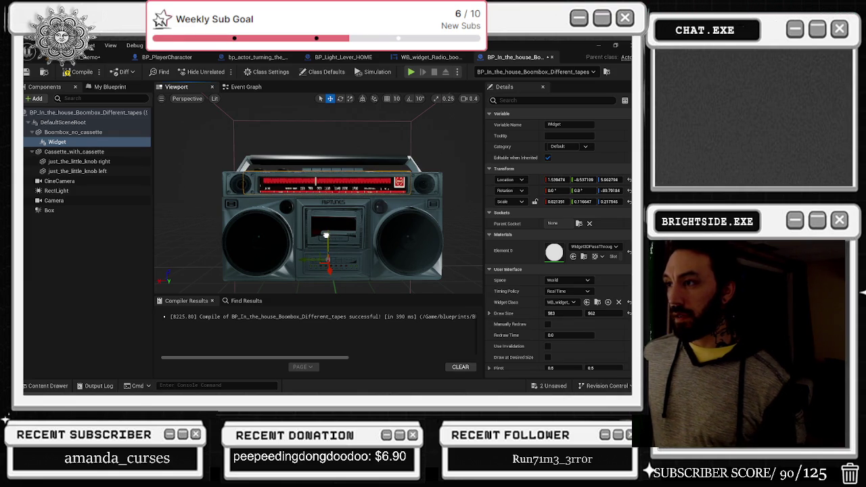
pyautogui.click(595, 312)
pyautogui.write('630')
pyautogui.press('Return')
pyautogui.press('Return')
pyautogui.moveTo(328, 234)
pyautogui.mouseDown()
pyautogui.moveTo(338, 261)
pyautogui.moveTo(345, 240)
pyautogui.moveTo(408, 203)
pyautogui.mouseUp()
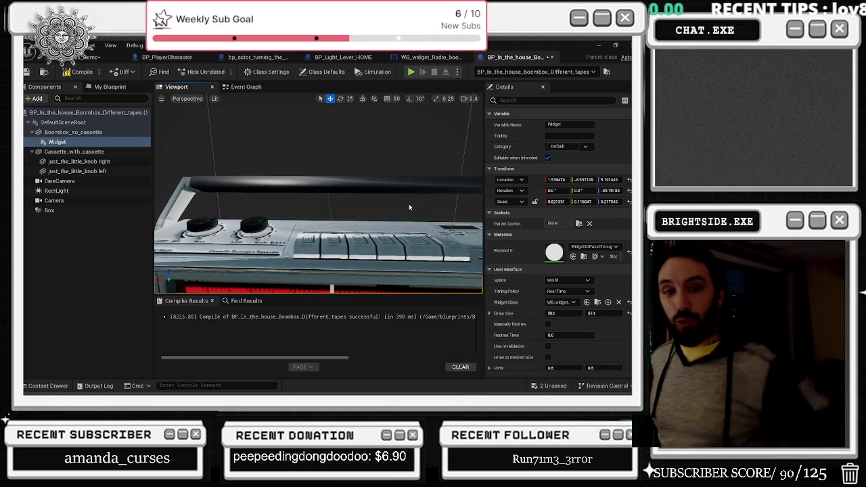
# Orbit the preview to check the widget fits the dial window, then switch to the browser.
pyautogui.moveTo(409, 207); pyautogui.dragTo(409, 267)
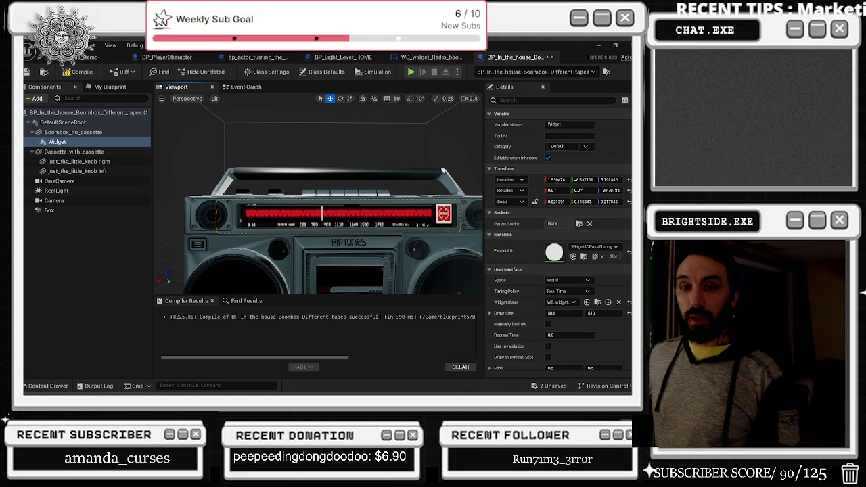
pyautogui.moveTo(408, 267)
pyautogui.mouseDown()
pyautogui.moveTo(422, 256)
pyautogui.moveTo(416, 244)
pyautogui.mouseUp()
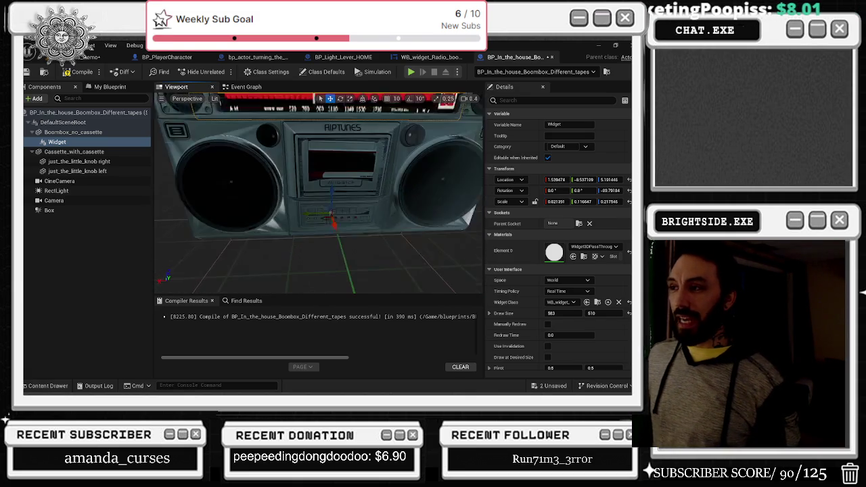
pyautogui.hotkey('alt', 'Tab')
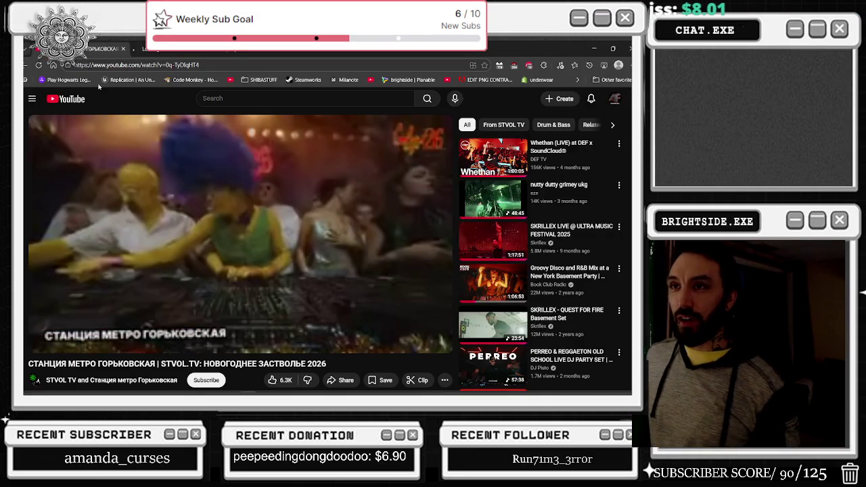
# Search YouTube for 'american anthem', open and pause the eagles-and-gunshots video, then return to results.
pyautogui.click(162, 54)
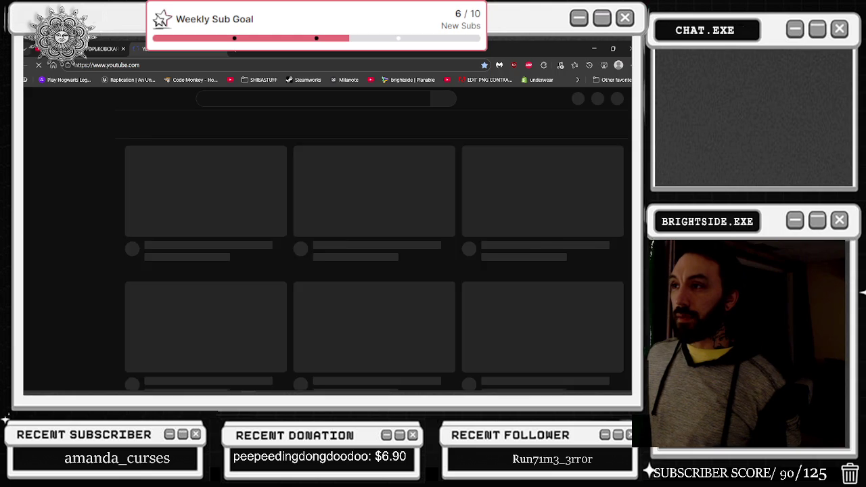
pyautogui.click(288, 102)
pyautogui.write('american')
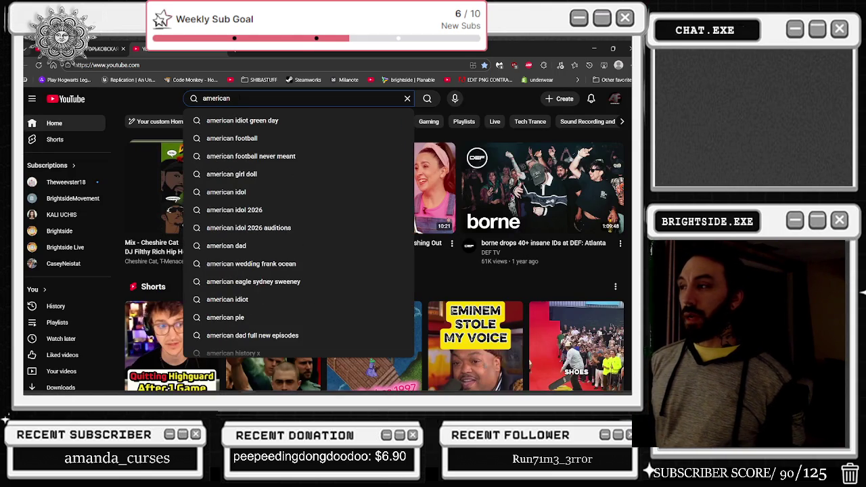
pyautogui.write(' anthem')
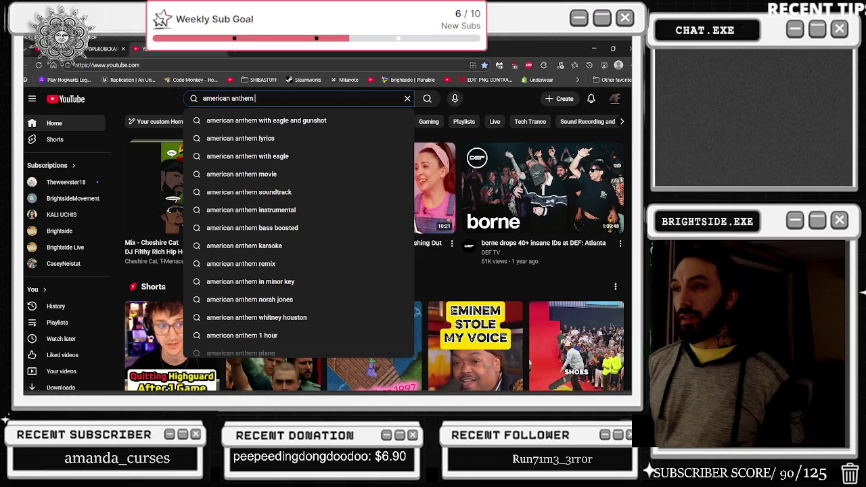
pyautogui.press('Down')
pyautogui.press('Return')
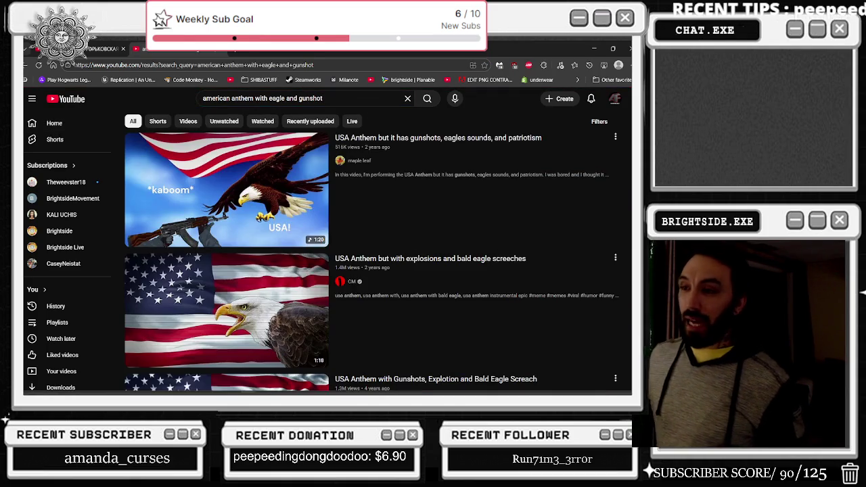
pyautogui.click(258, 202)
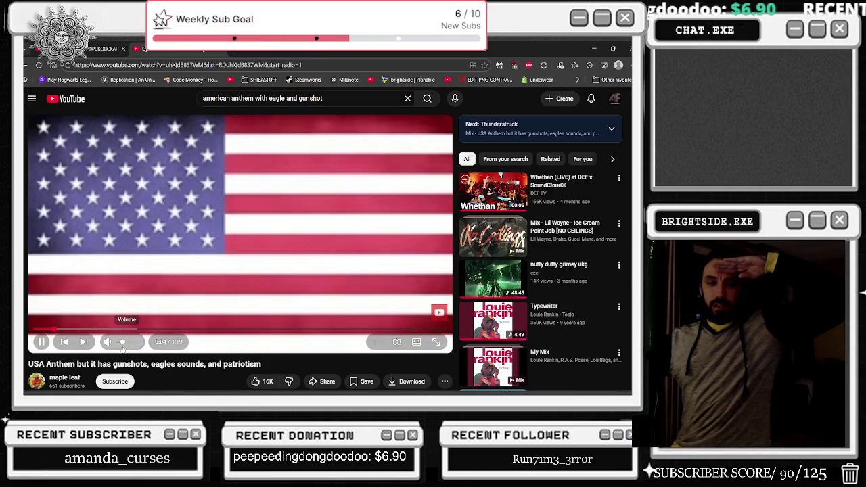
pyautogui.click(194, 244)
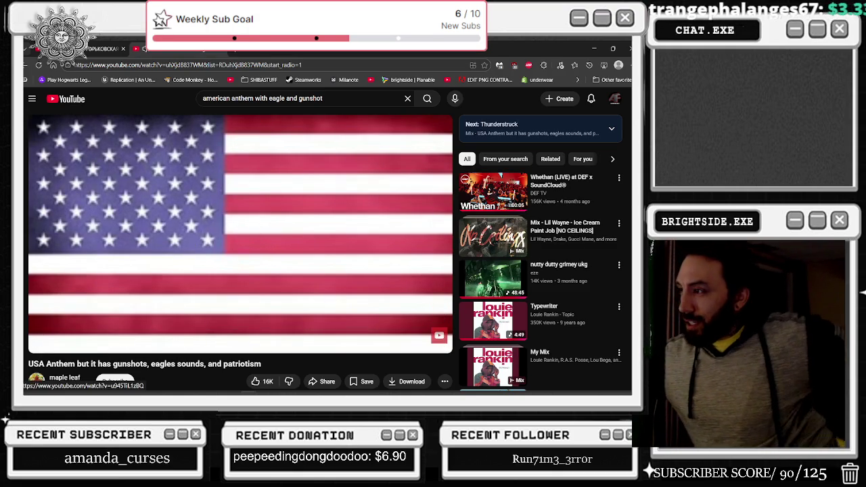
pyautogui.click(25, 65)
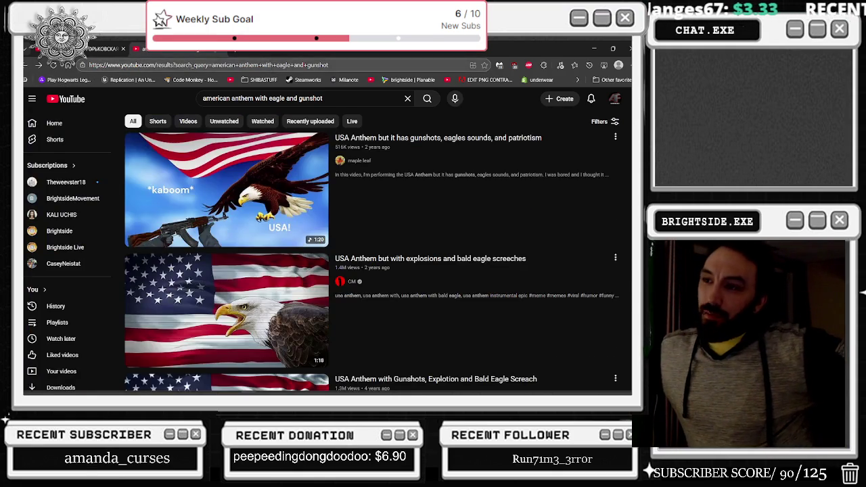
pyautogui.scroll(-3, 419, 199)
# Back in Unreal, add a Widget reference node to the graph and search 'cast to wb_widg'.
pyautogui.hotkey('alt', 'Tab')
pyautogui.rightClick(279, 209)
pyautogui.moveTo(57, 142)
pyautogui.mouseDown()
pyautogui.moveTo(194, 217)
pyautogui.moveTo(282, 219)
pyautogui.moveTo(284, 199)
pyautogui.mouseUp()
pyautogui.write('cast to ')
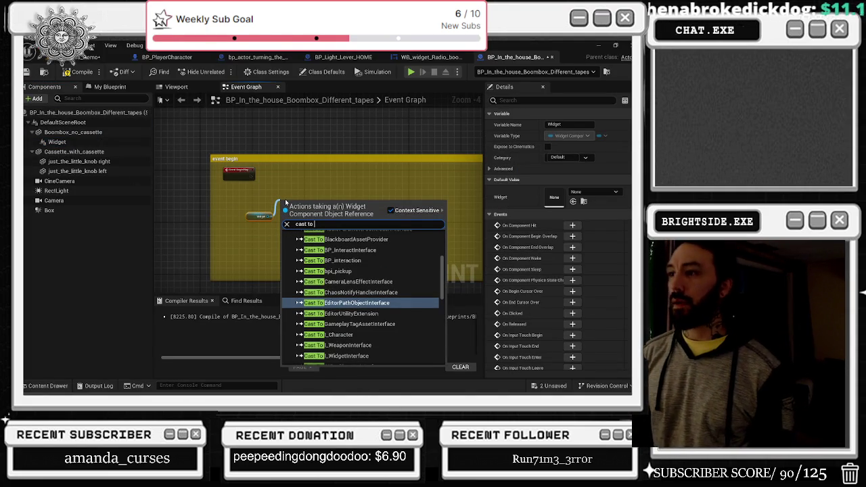
pyautogui.write('wb')
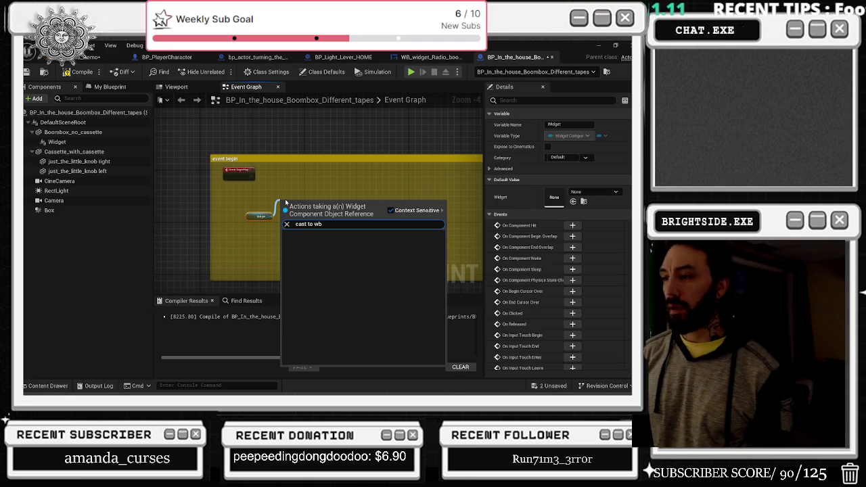
pyautogui.write('_widg')
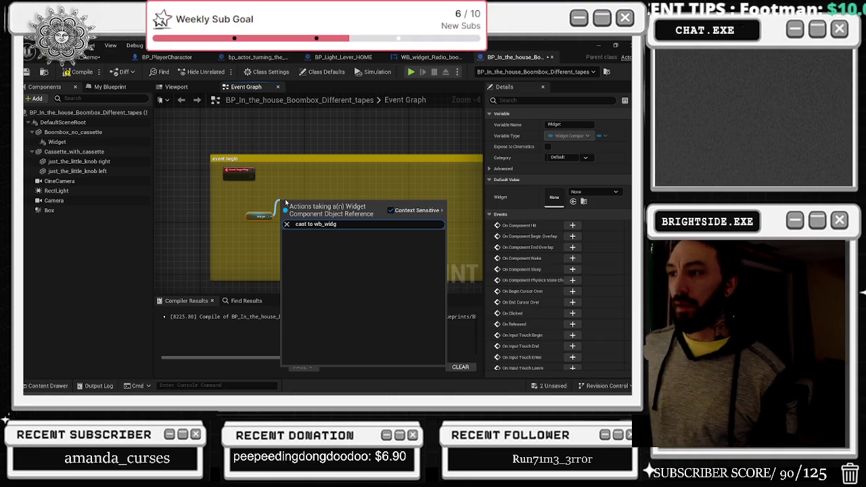
# Add a Cast To WB_widget node after BeginPlay and wire the Widget into its Object input.
pyautogui.click(231, 187)
pyautogui.scroll(2, 230, 187)
pyautogui.moveTo(271, 173); pyautogui.dragTo(315, 176)
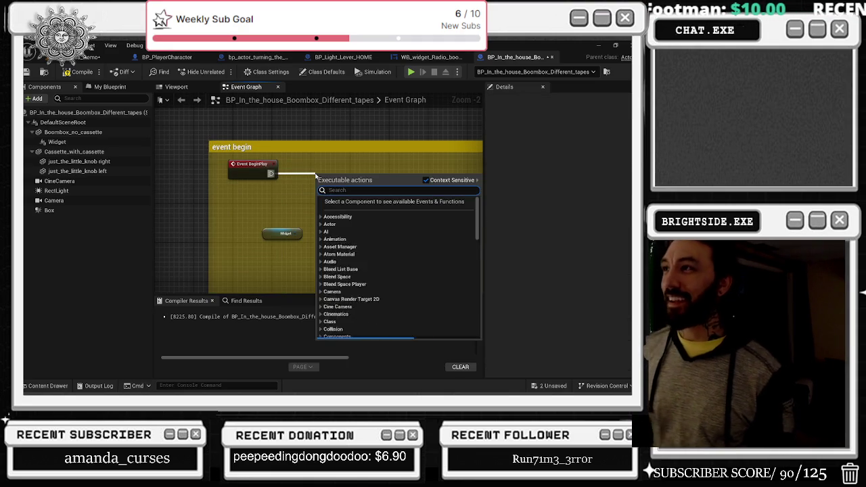
pyautogui.write('wb_wid')
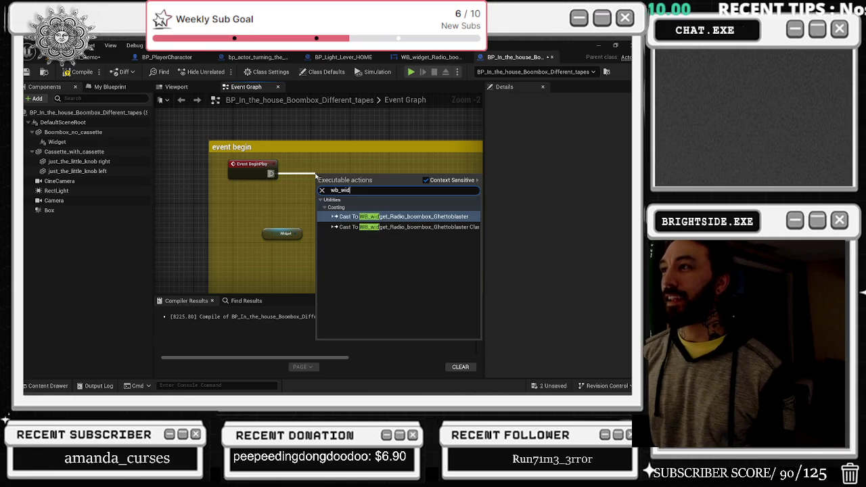
pyautogui.write('get')
pyautogui.press('Return')
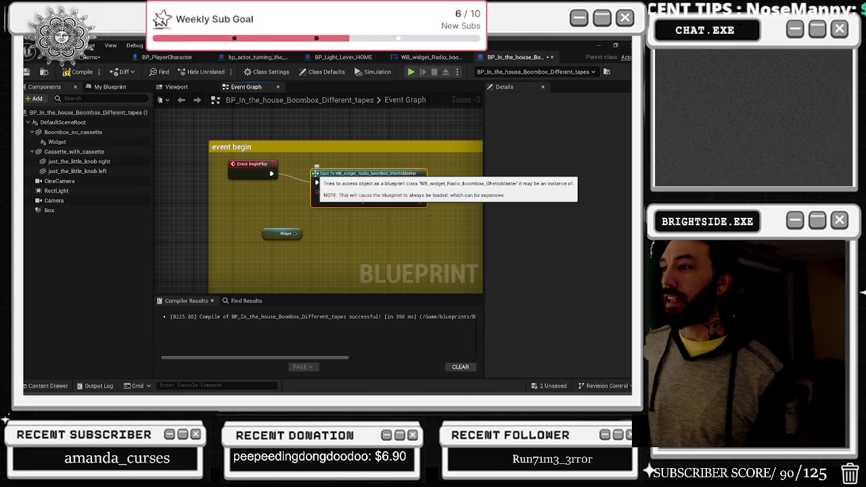
pyautogui.moveTo(315, 174)
pyautogui.mouseDown()
pyautogui.moveTo(353, 170)
pyautogui.moveTo(343, 164)
pyautogui.mouseUp()
pyautogui.moveTo(295, 233); pyautogui.dragTo(346, 182)
pyautogui.moveTo(282, 234); pyautogui.dragTo(282, 214)
# Arrange the cast nodes and promote the cast result to a new variable.
pyautogui.moveTo(395, 167); pyautogui.dragTo(334, 166)
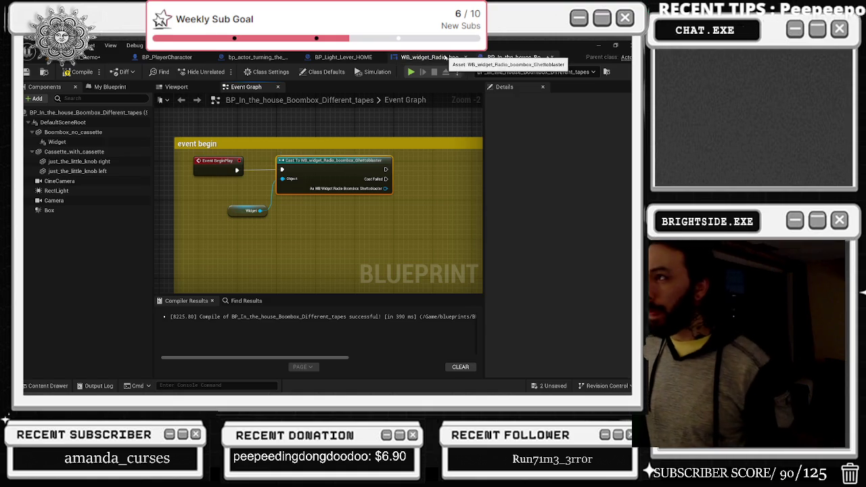
pyautogui.moveTo(386, 155)
pyautogui.mouseDown()
pyautogui.moveTo(361, 147)
pyautogui.moveTo(345, 165)
pyautogui.mouseUp()
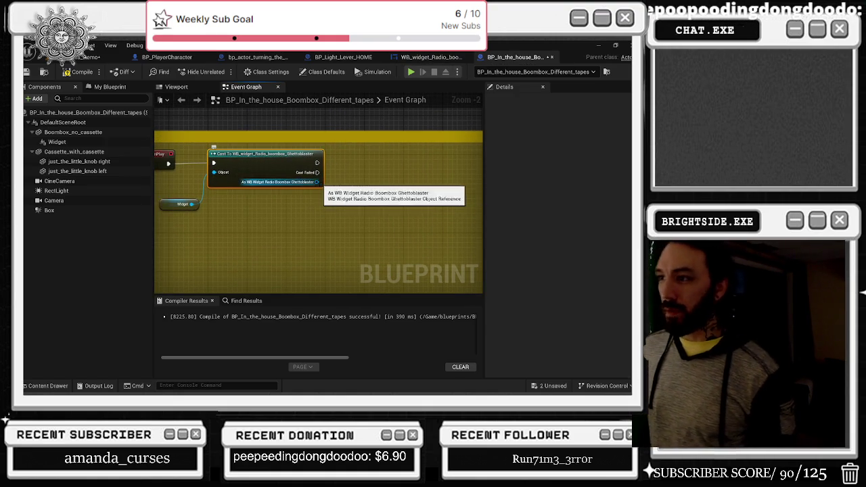
pyautogui.moveTo(328, 202); pyautogui.dragTo(349, 214)
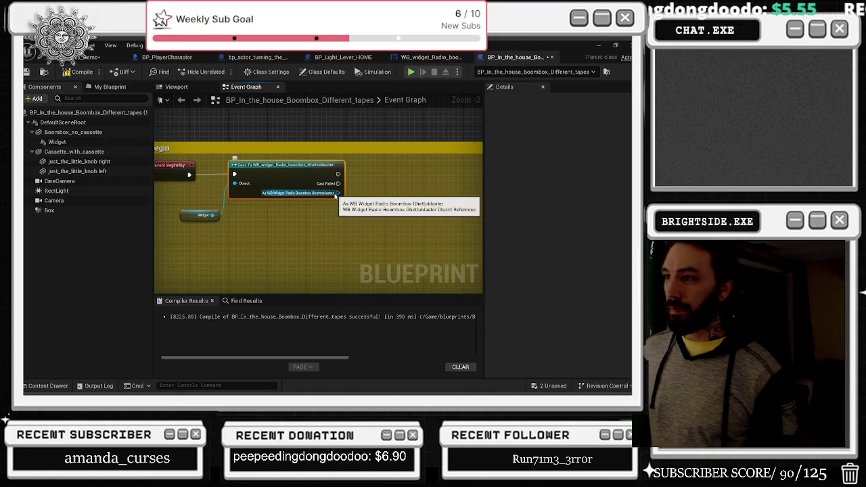
pyautogui.rightClick(330, 195)
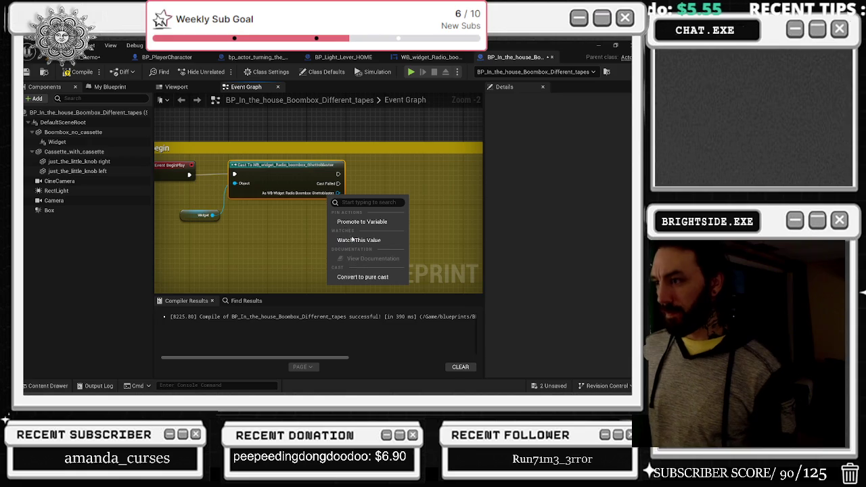
pyautogui.click(344, 223)
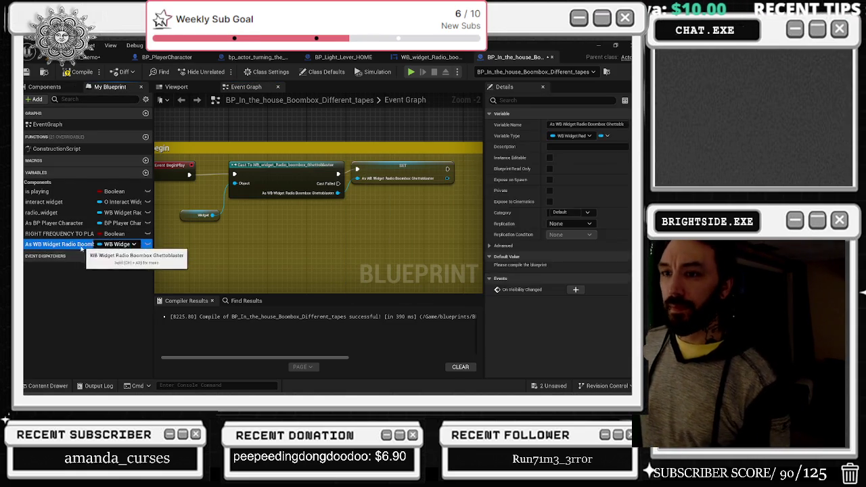
# Keep the new variable's default name and box-select the event begin nodes.
pyautogui.click(366, 184)
pyautogui.click(366, 184)
pyautogui.click(381, 208)
pyautogui.moveTo(436, 238); pyautogui.dragTo(233, 182)
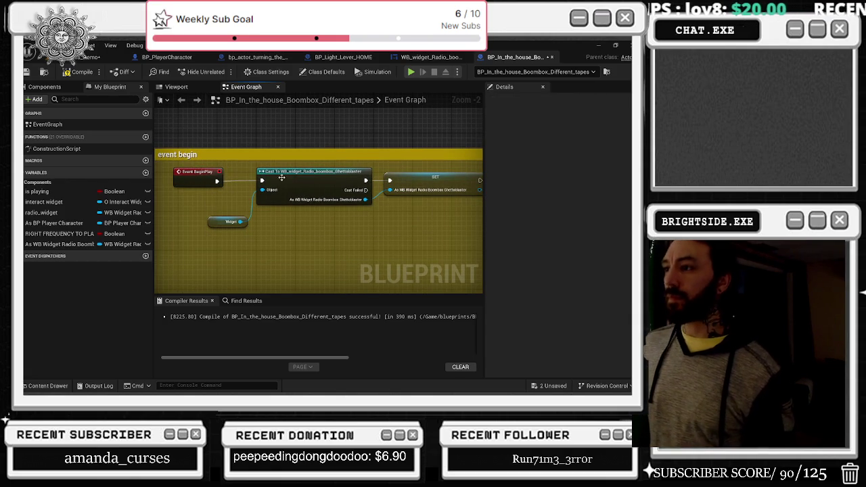
pyautogui.scroll(-2, 374, 218)
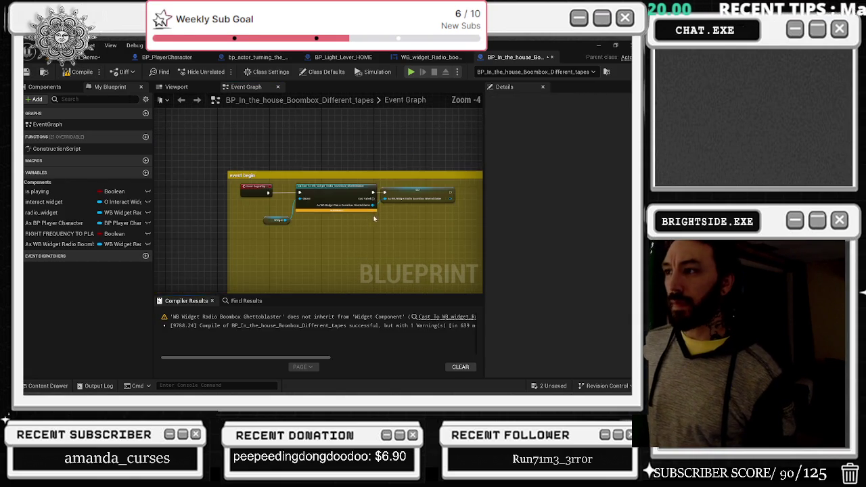
pyautogui.scroll(3, 337, 222)
# Pull a wire from the cast's Object input to search for a replacement node.
pyautogui.moveTo(310, 184)
pyautogui.mouseDown()
pyautogui.moveTo(272, 195)
pyautogui.moveTo(311, 183)
pyautogui.mouseUp()
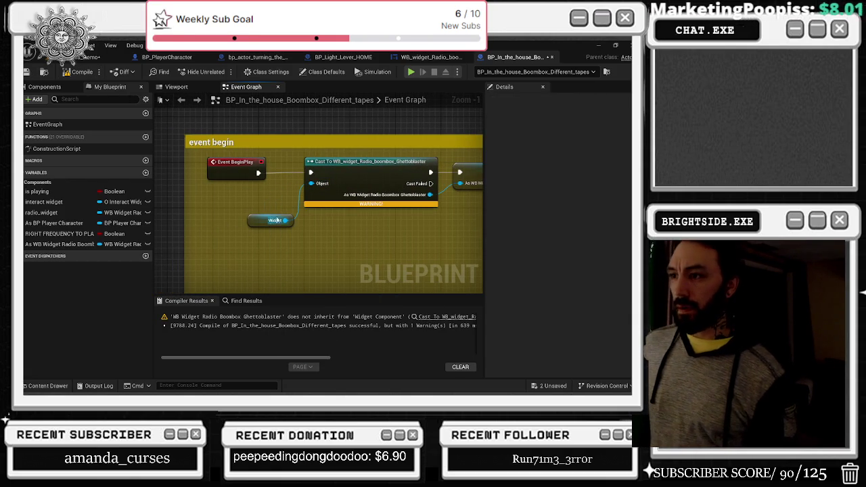
pyautogui.click(269, 223)
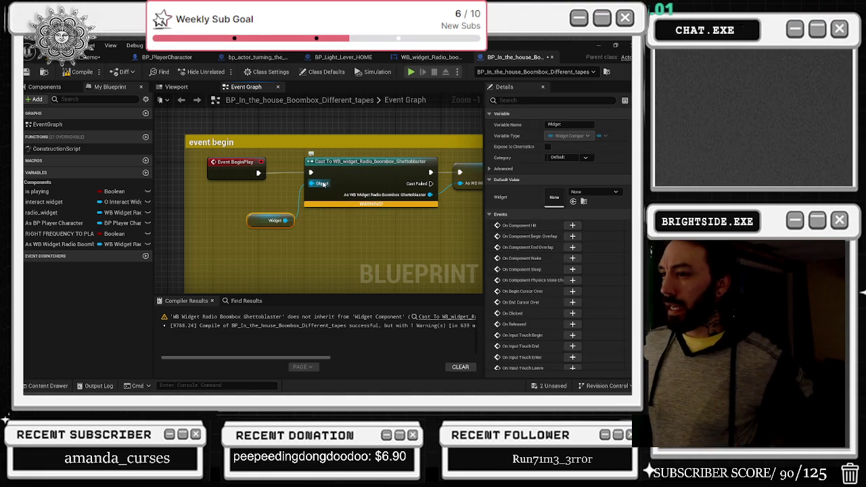
pyautogui.moveTo(391, 223); pyautogui.dragTo(342, 224)
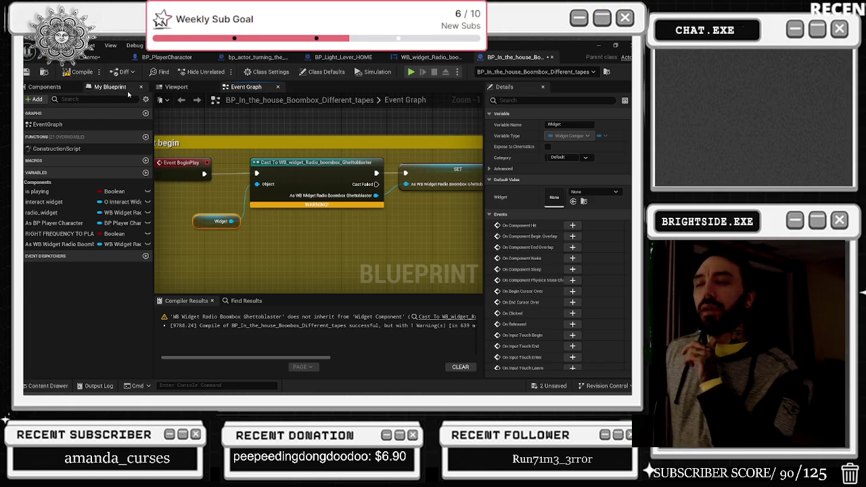
pyautogui.moveTo(259, 187); pyautogui.dragTo(212, 204)
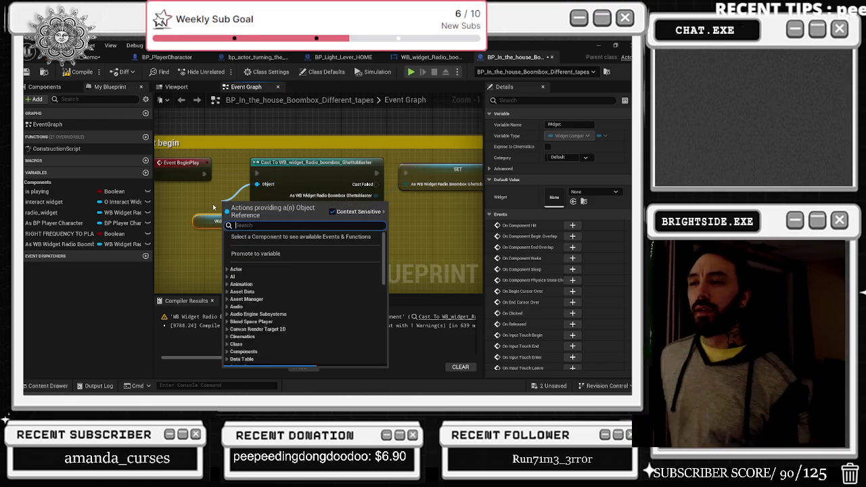
# Insert a Get Widget node before the cast's Object input, arrange the nodes, and compile.
pyautogui.write('he')
pyautogui.press('BackSpace')
pyautogui.press('BackSpace')
pyautogui.write('get widg')
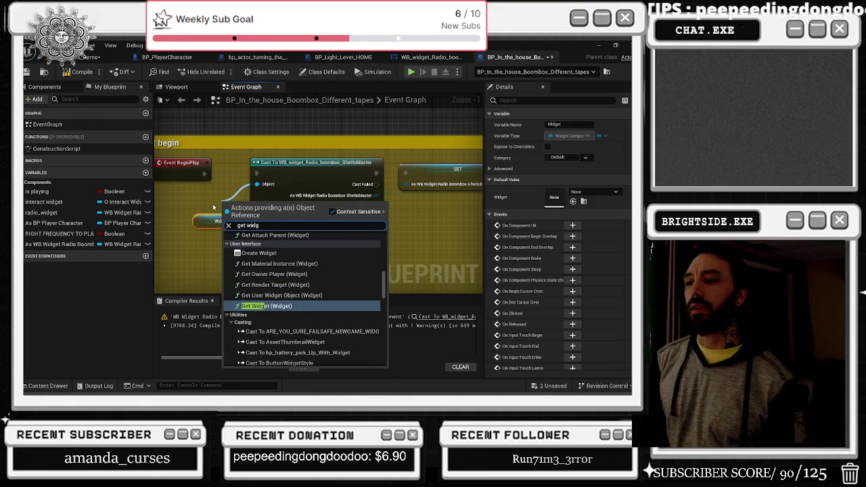
pyautogui.press('Return')
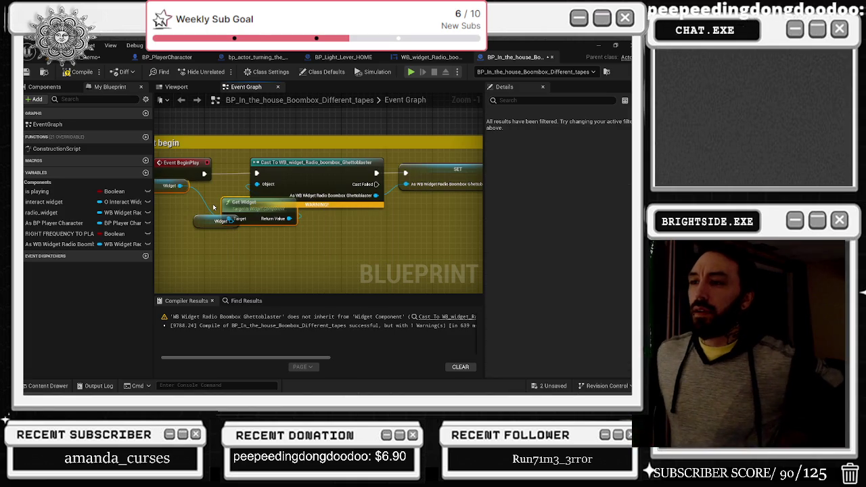
pyautogui.moveTo(259, 195)
pyautogui.mouseDown()
pyautogui.moveTo(316, 183)
pyautogui.moveTo(335, 190)
pyautogui.mouseUp()
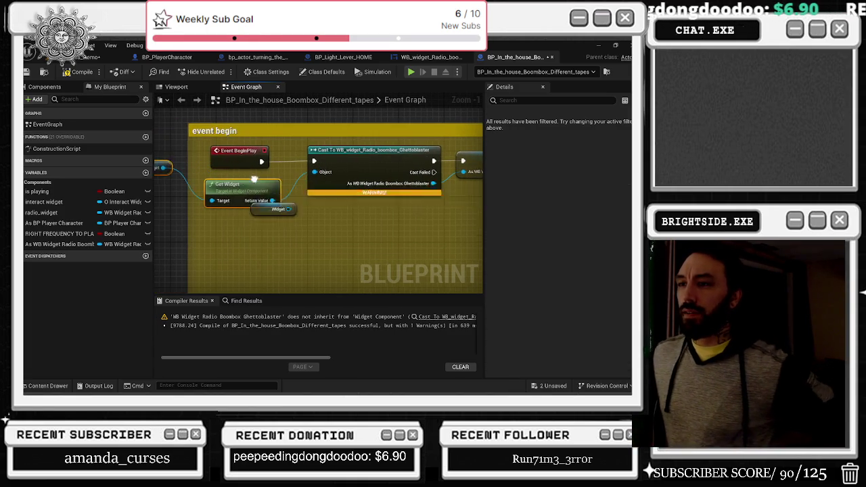
pyautogui.moveTo(213, 130); pyautogui.dragTo(307, 144)
pyautogui.moveTo(365, 223); pyautogui.dragTo(371, 251)
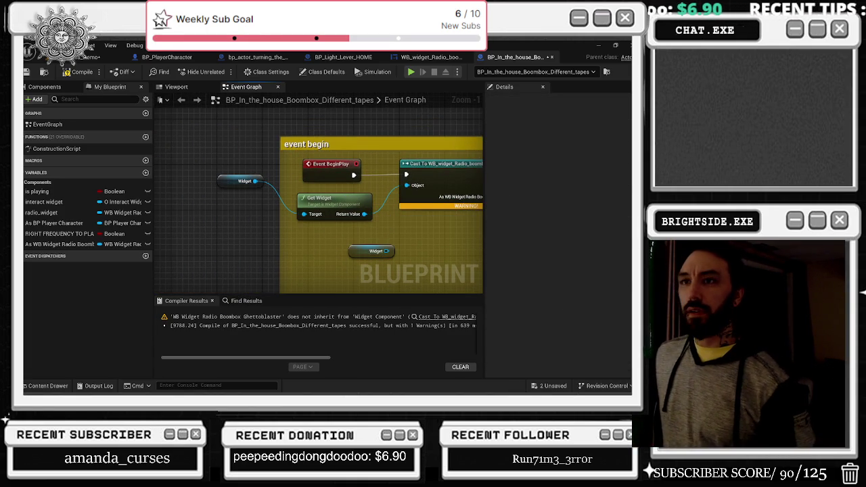
pyautogui.click(82, 72)
pyautogui.moveTo(278, 178)
pyautogui.mouseDown()
pyautogui.moveTo(172, 200)
pyautogui.moveTo(385, 199)
pyautogui.mouseUp()
# Review the event graph around the Create Widget node, then open the WB_widget_Radio_boombox_Ghettoblaster designer.
pyautogui.scroll(-6, 398, 217)
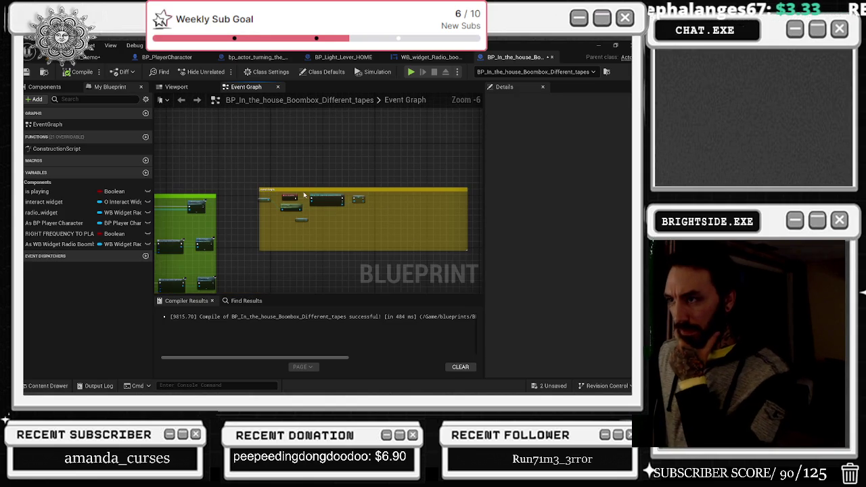
pyautogui.scroll(-4, 365, 240)
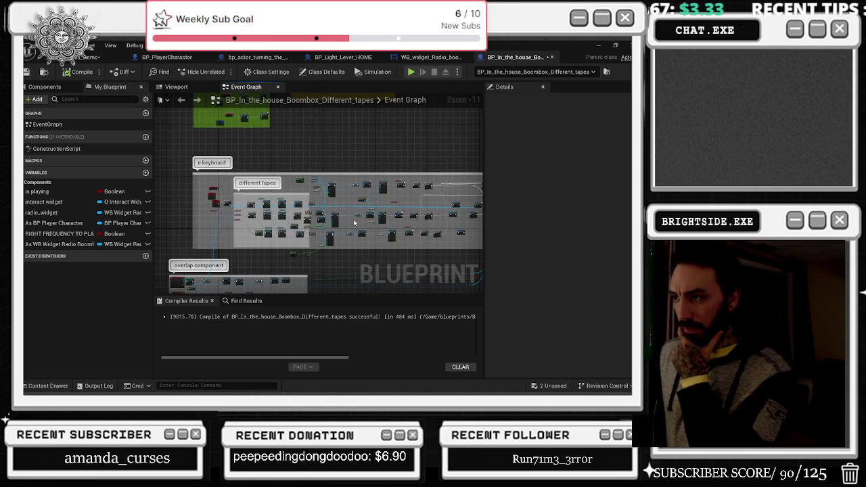
pyautogui.scroll(8, 344, 189)
pyautogui.moveTo(348, 203)
pyautogui.mouseDown()
pyautogui.moveTo(429, 219)
pyautogui.moveTo(440, 264)
pyautogui.mouseUp()
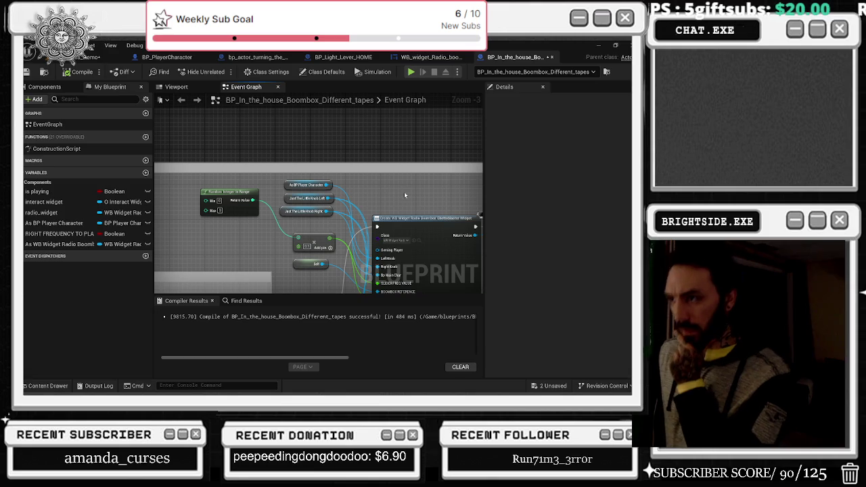
pyautogui.scroll(-3, 408, 176)
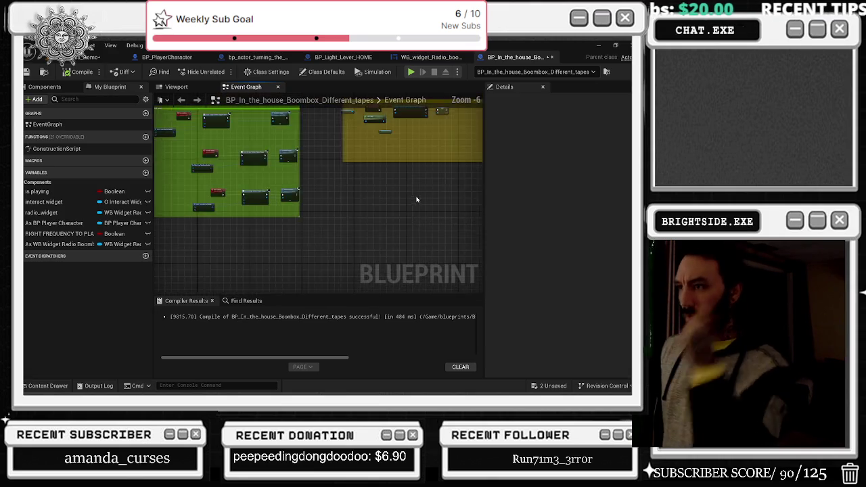
pyautogui.scroll(3, 291, 224)
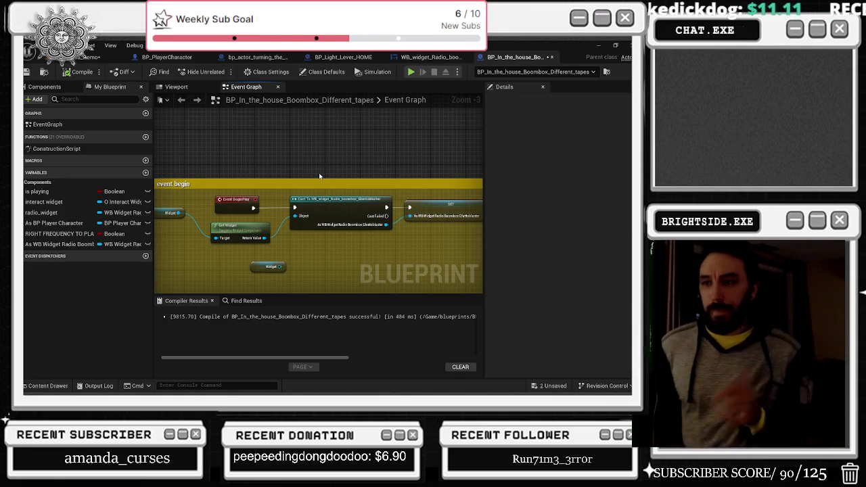
pyautogui.click(431, 56)
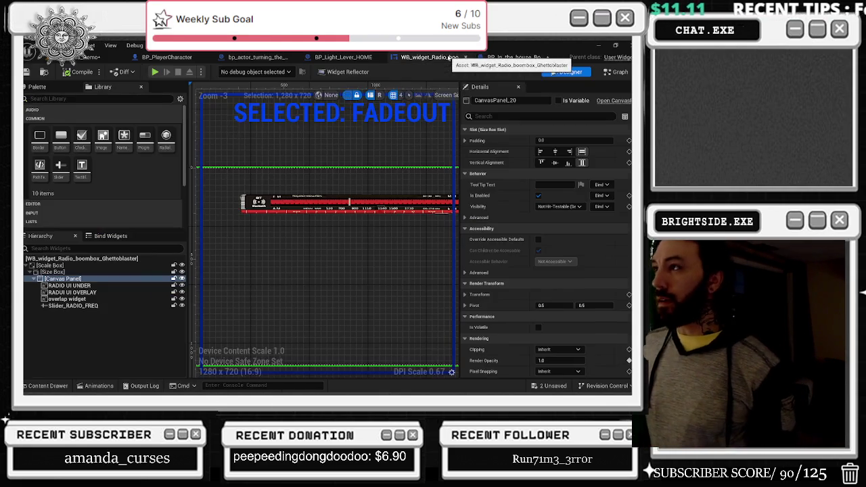
pyautogui.scroll(-1, 396, 159)
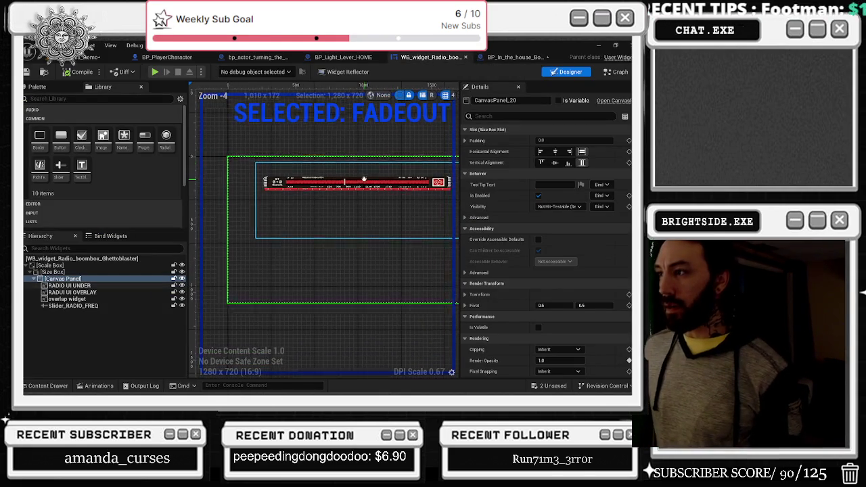
pyautogui.scroll(1, 376, 184)
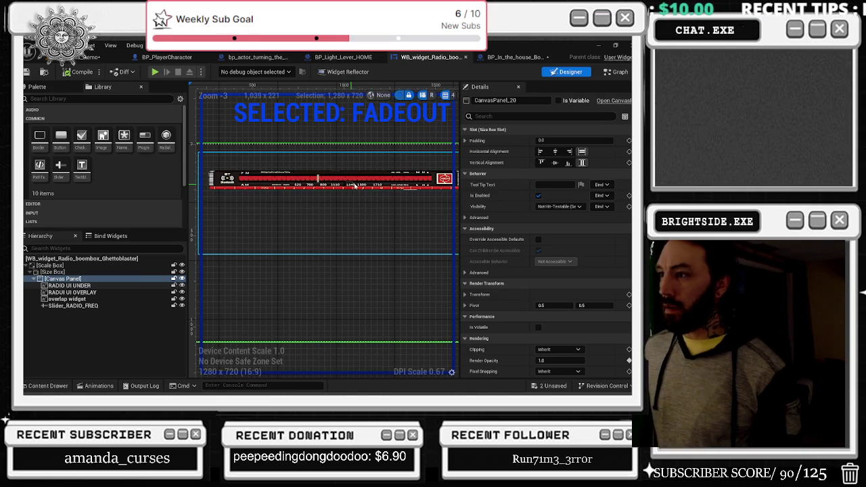
pyautogui.scroll(-1, 372, 180)
pyautogui.scroll(1, 387, 182)
pyautogui.scroll(3, 428, 173)
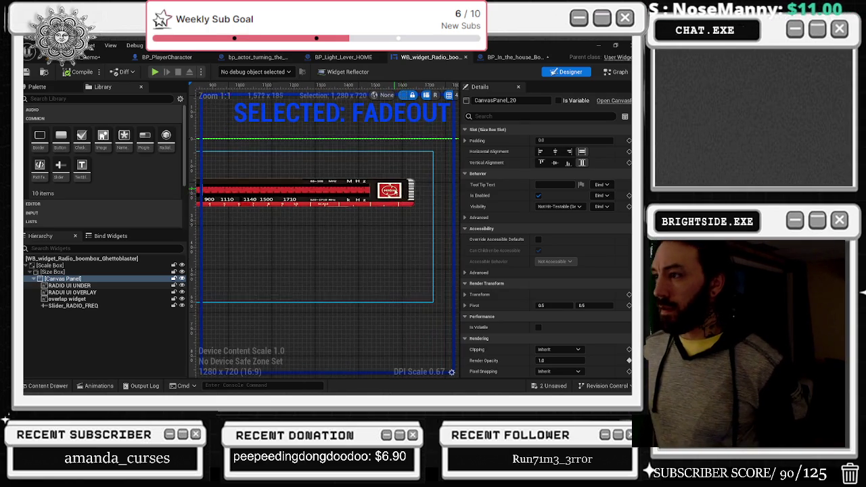
pyautogui.scroll(5, 383, 190)
pyautogui.click(383, 186)
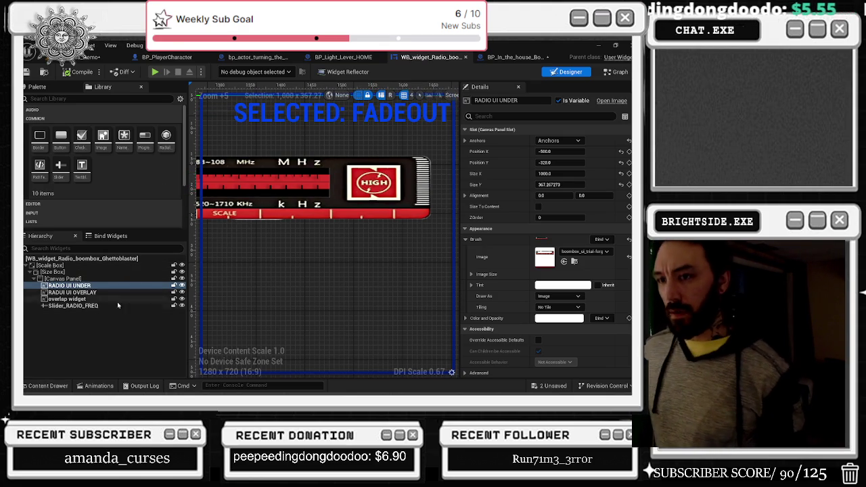
pyautogui.scroll(-2, 370, 227)
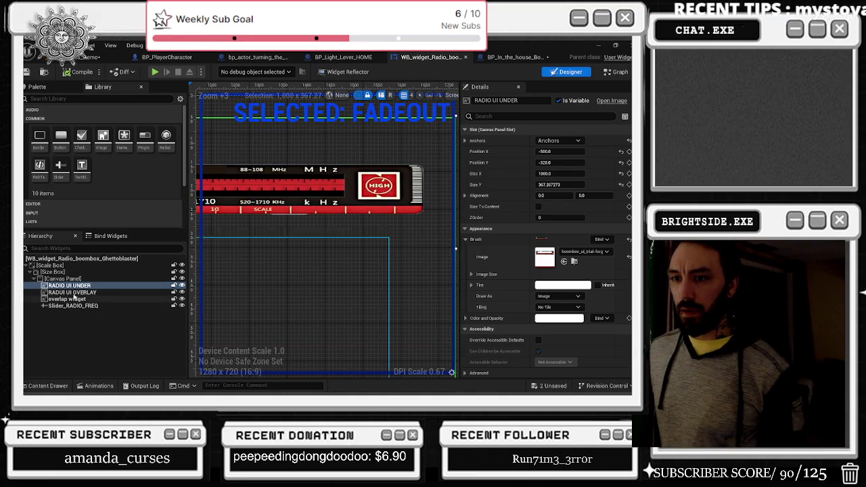
pyautogui.click(63, 279)
pyautogui.click(64, 98)
pyautogui.write('text')
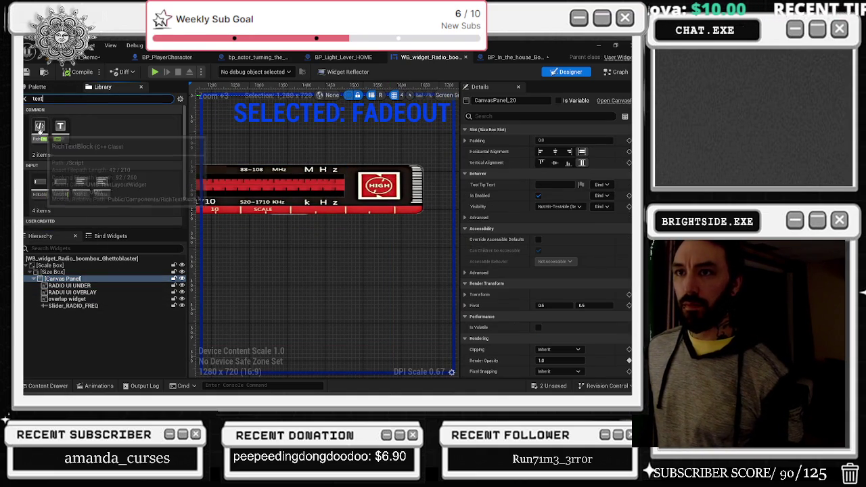
# Add a Text Block inside the Canvas Panel, redoing the placement once, and select it.
pyautogui.moveTo(60, 130); pyautogui.dragTo(70, 279)
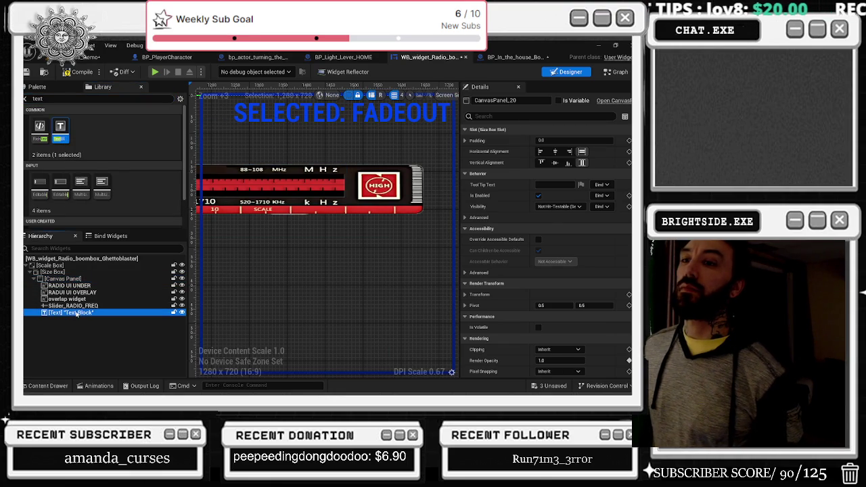
pyautogui.scroll(-5, 296, 215)
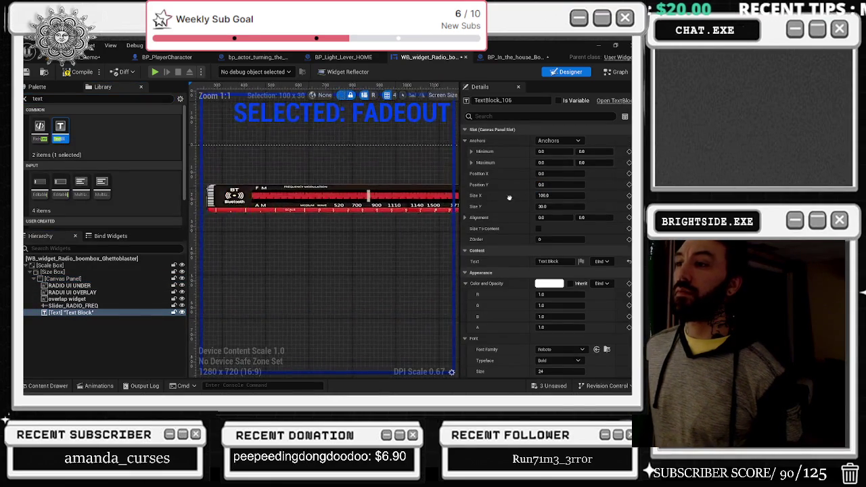
pyautogui.scroll(-2, 293, 207)
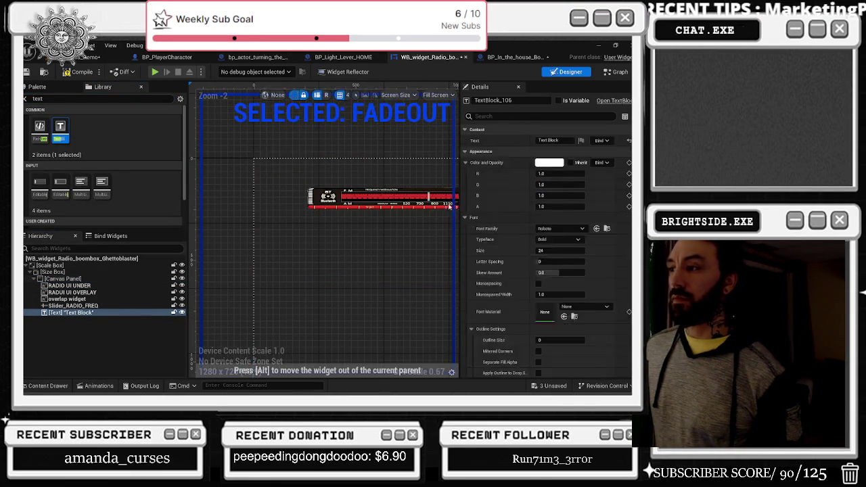
pyautogui.click(353, 208)
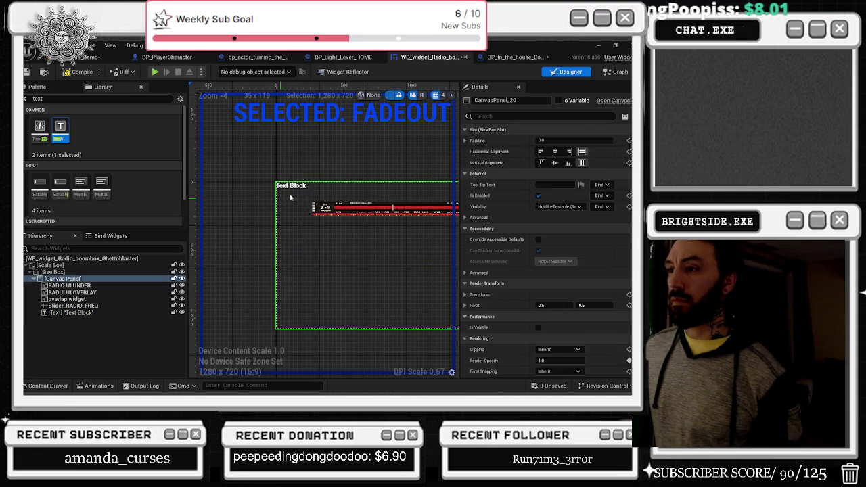
pyautogui.hotkey('ctrl', 'z')
pyautogui.moveTo(61, 126)
pyautogui.mouseDown()
pyautogui.moveTo(87, 297)
pyautogui.moveTo(80, 283)
pyautogui.mouseUp()
pyautogui.click(73, 312)
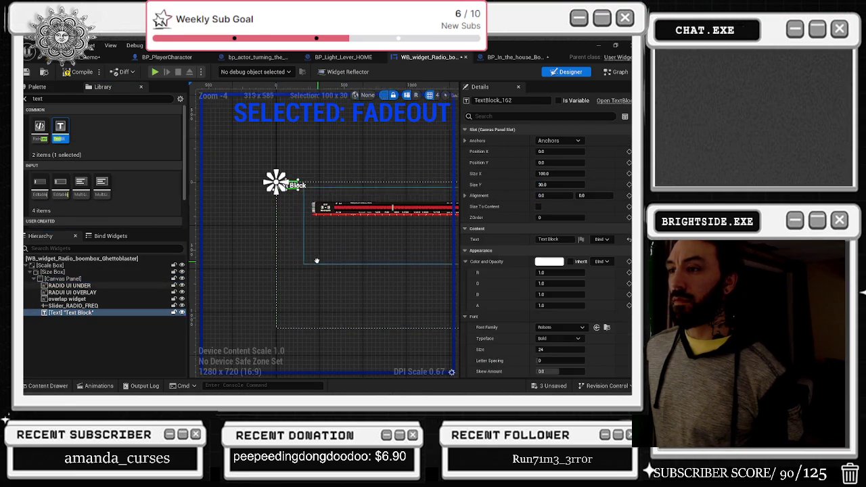
# Move and resize the text block into a strip over the dial and rename it 'what freq'.
pyautogui.moveTo(235, 164)
pyautogui.mouseDown()
pyautogui.moveTo(385, 198)
pyautogui.moveTo(287, 215)
pyautogui.moveTo(352, 207)
pyautogui.mouseUp()
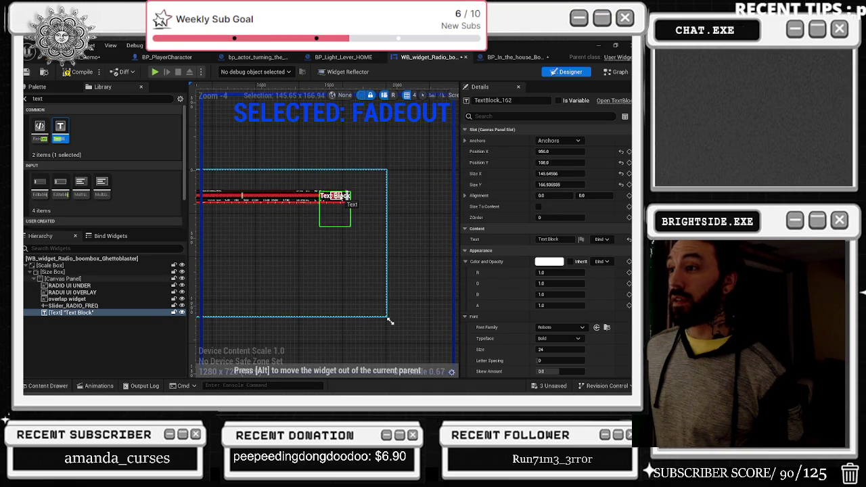
pyautogui.scroll(6, 310, 251)
pyautogui.moveTo(309, 253); pyautogui.dragTo(308, 180)
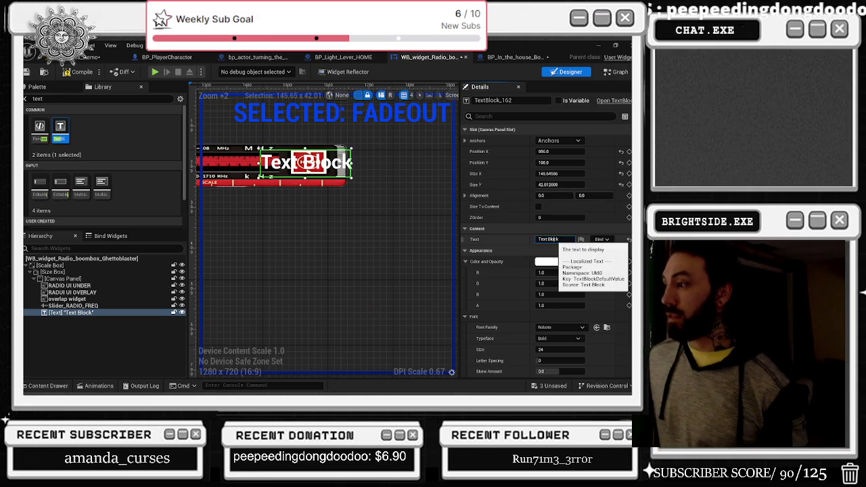
pyautogui.click(551, 239)
pyautogui.press('F2')
pyautogui.write('what freq')
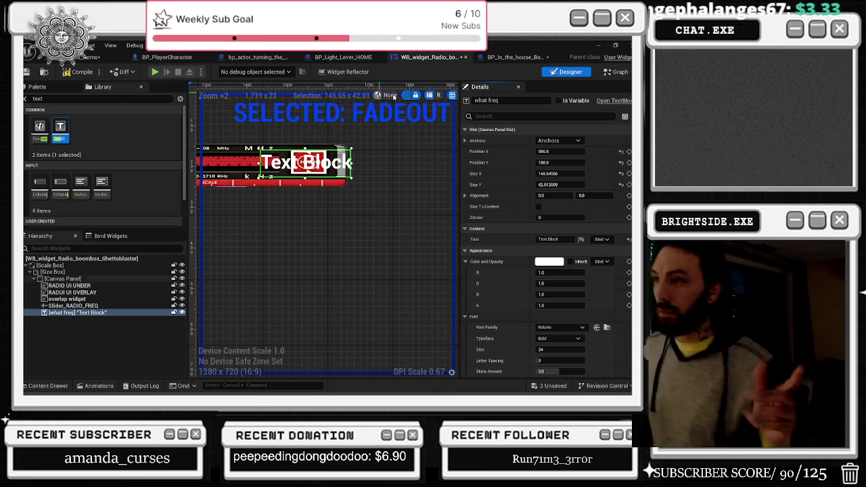
pyautogui.click(549, 261)
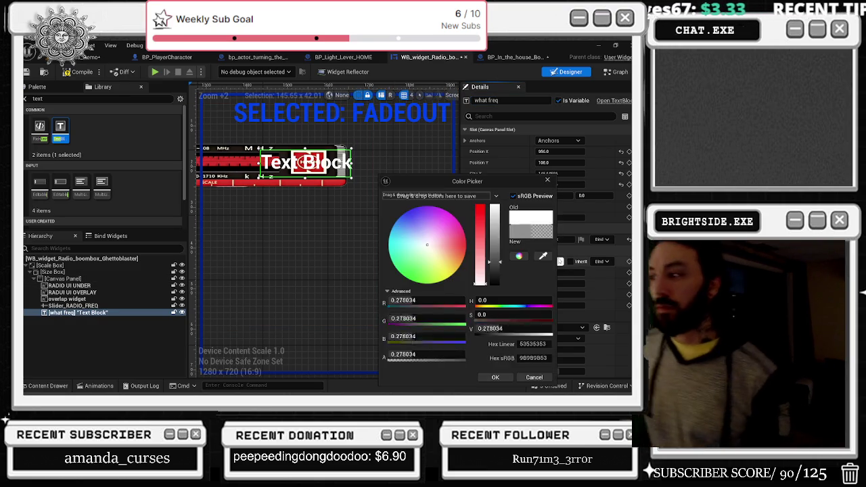
pyautogui.moveTo(498, 261); pyautogui.dragTo(494, 205)
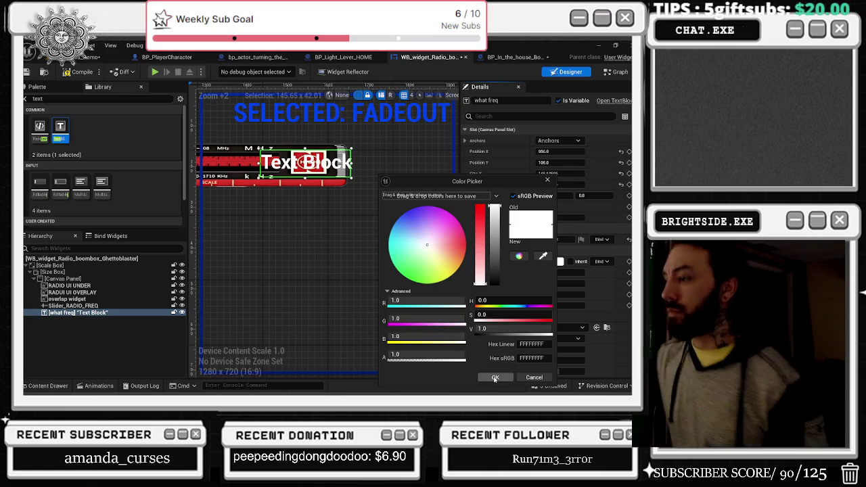
pyautogui.click(494, 377)
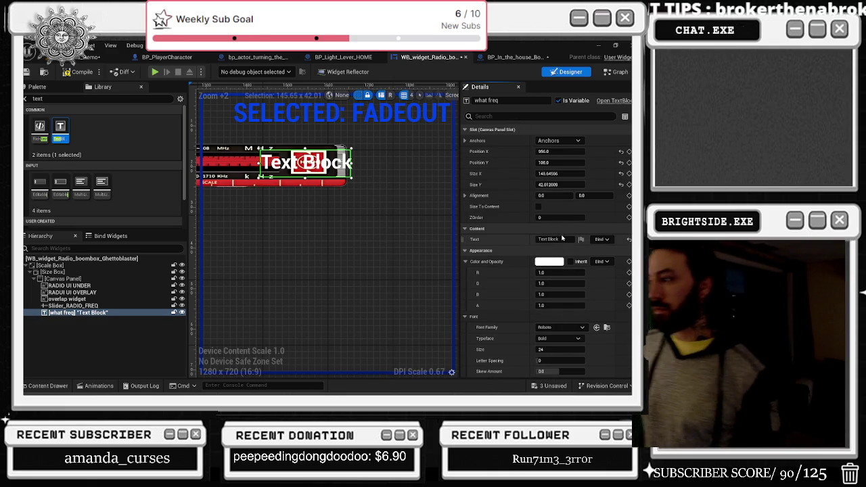
pyautogui.click(481, 251)
pyautogui.click(550, 239)
pyautogui.write('1')
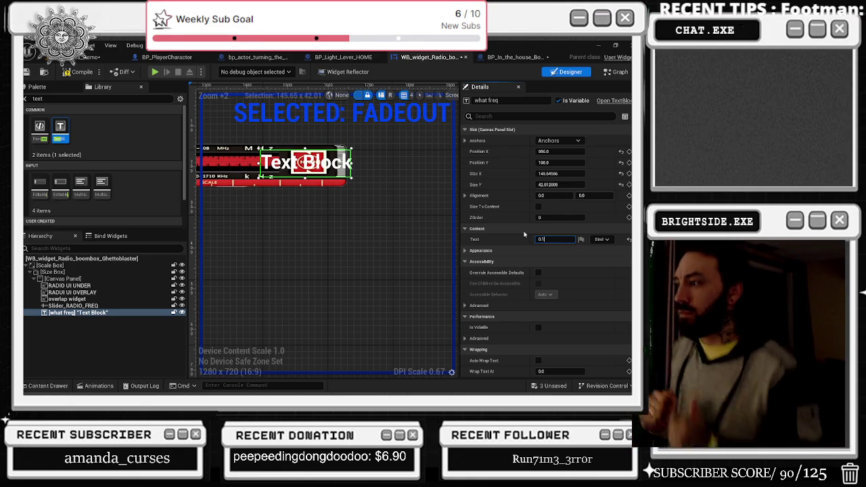
# Change the what freq text to 10 and browse the Details properties.
pyautogui.write('0')
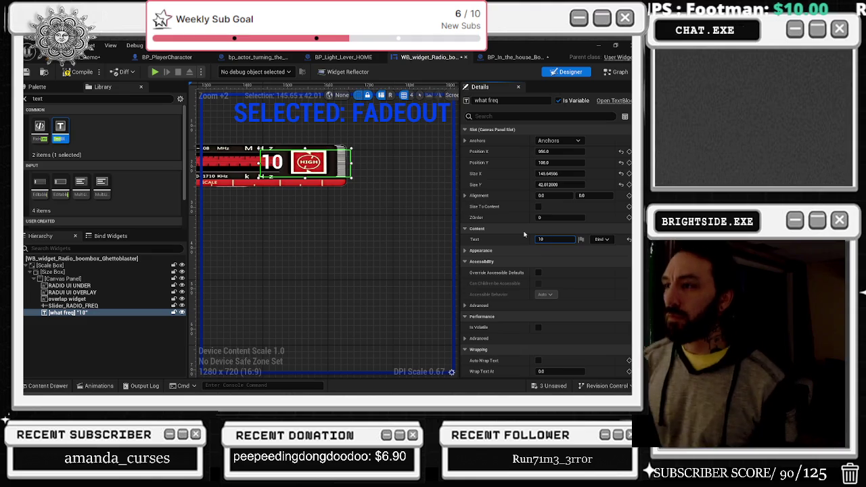
pyautogui.scroll(-9, 585, 259)
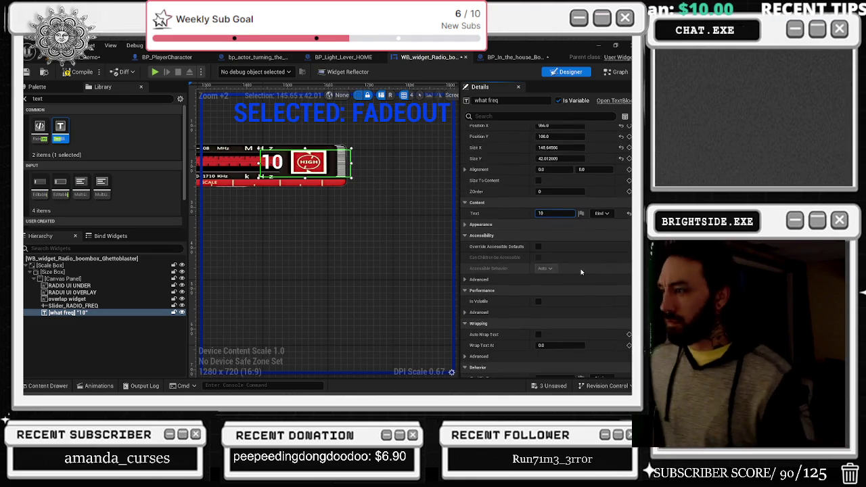
pyautogui.scroll(6, 567, 316)
pyautogui.scroll(4, 521, 251)
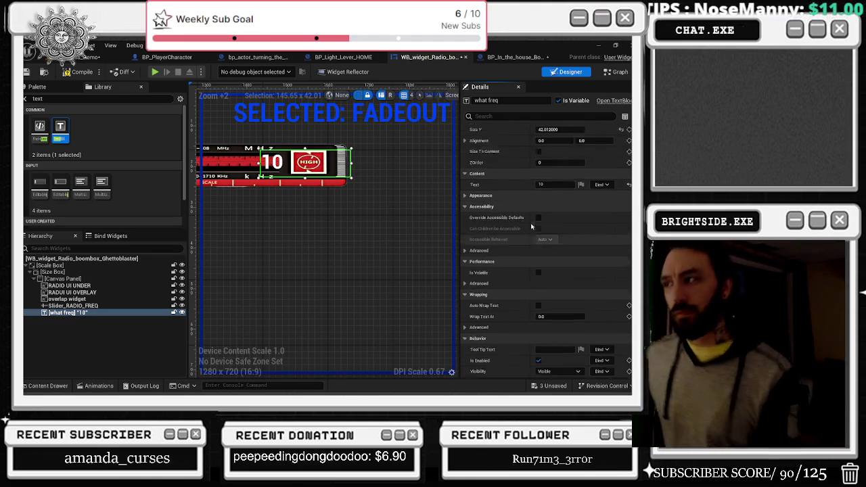
pyautogui.scroll(1, 521, 150)
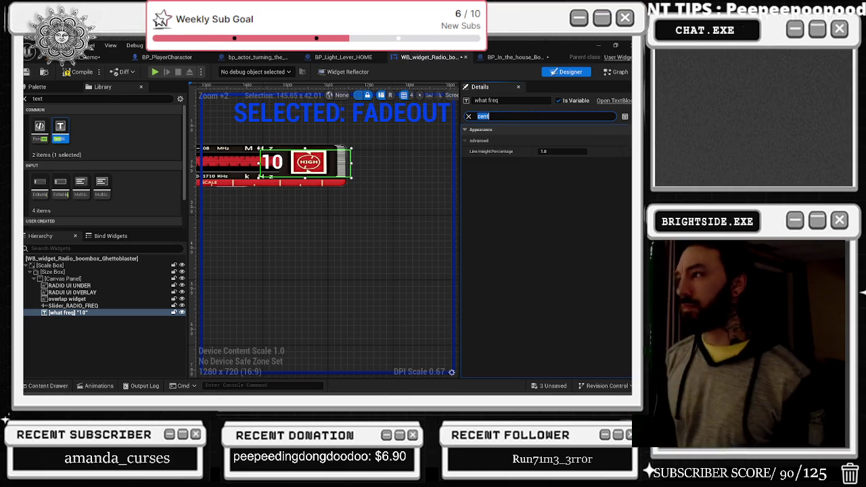
# Set the what freq text widget's outline size to 2 in the Details panel.
pyautogui.write('alig')
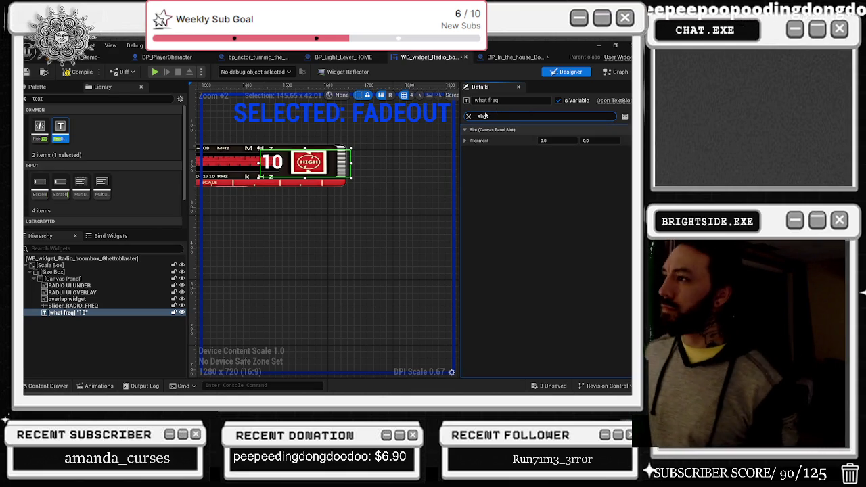
pyautogui.click(468, 116)
pyautogui.scroll(-2, 483, 203)
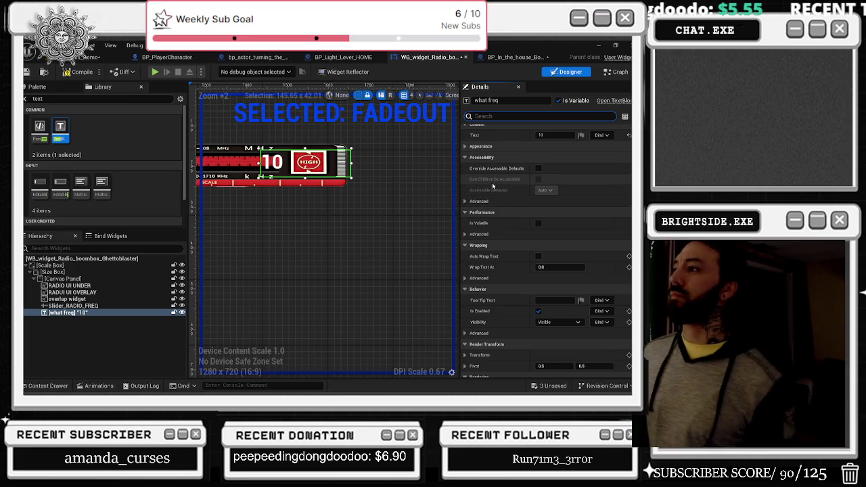
pyautogui.scroll(3, 499, 184)
pyautogui.scroll(-4, 518, 181)
pyautogui.scroll(-2, 545, 251)
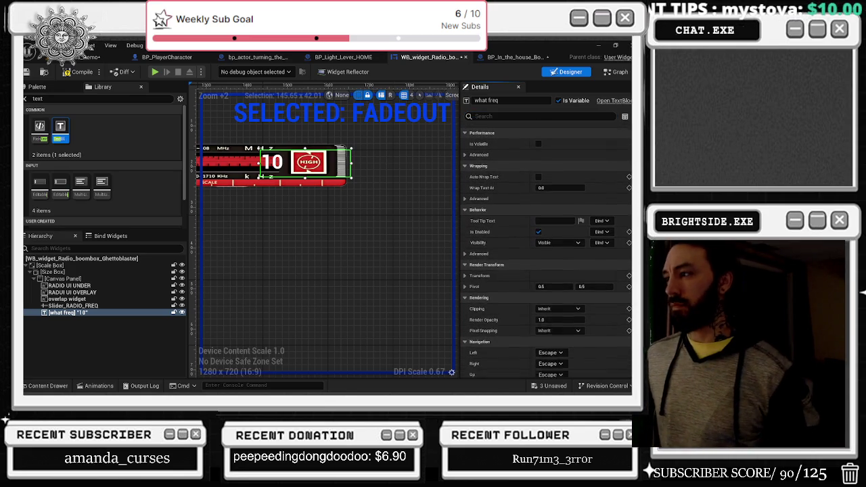
pyautogui.scroll(-3, 566, 249)
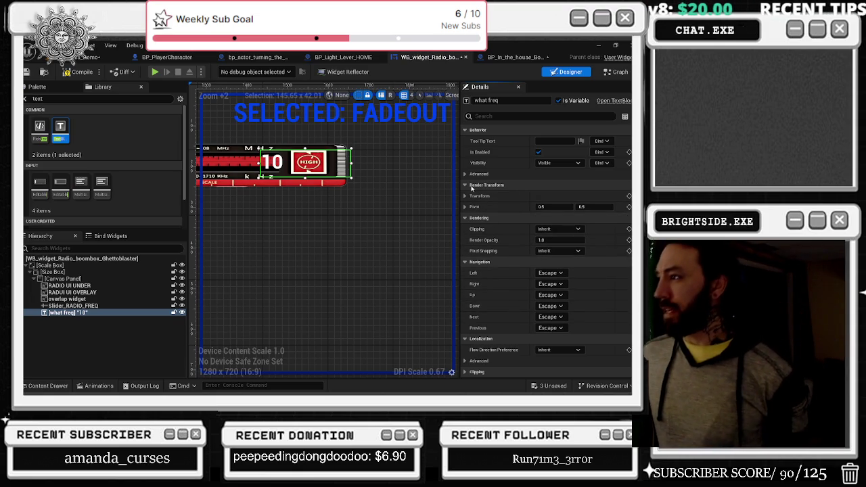
pyautogui.scroll(10, 472, 188)
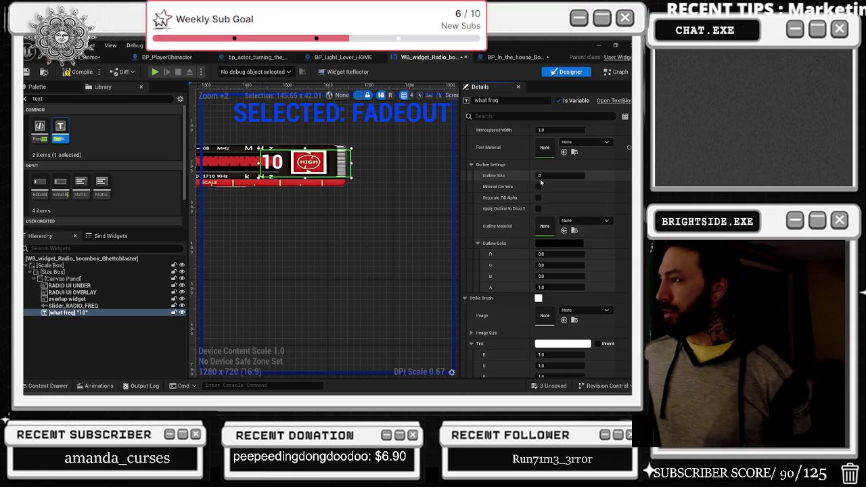
pyautogui.write('2')
pyautogui.press('Return')
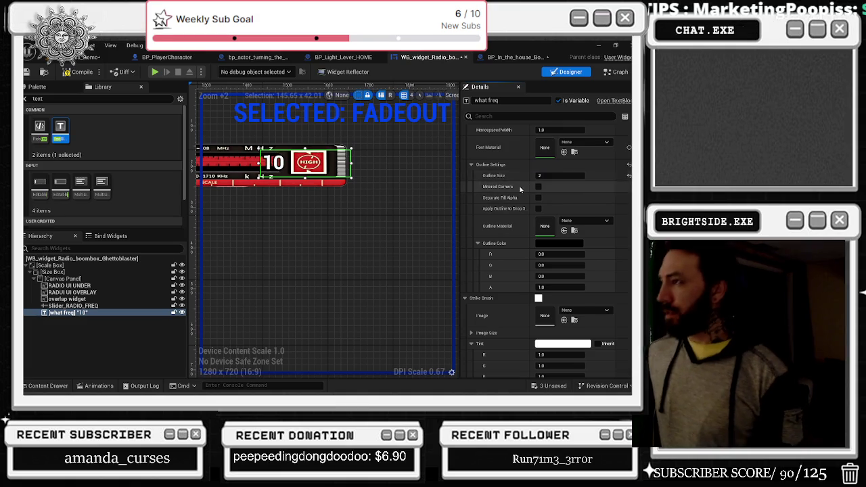
# Center-justify the '10' text in its block and switch to the radio widget's Graph view.
pyautogui.scroll(1, 527, 195)
pyautogui.scroll(5, 527, 195)
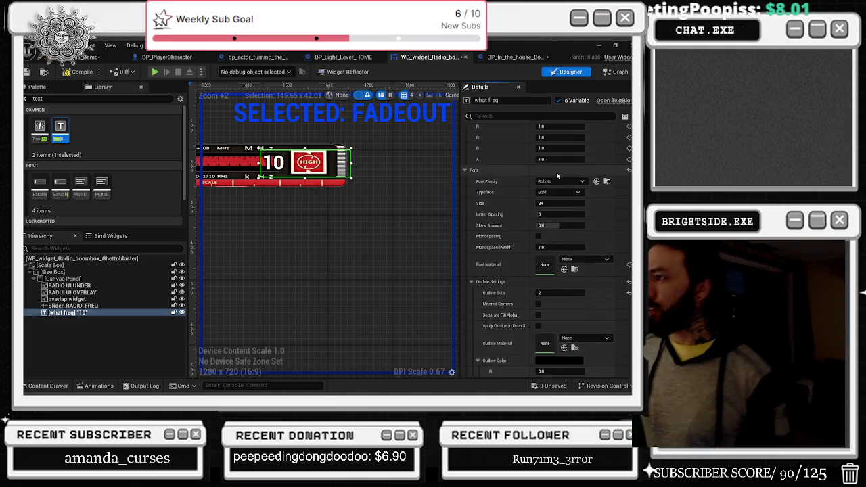
pyautogui.scroll(2, 562, 180)
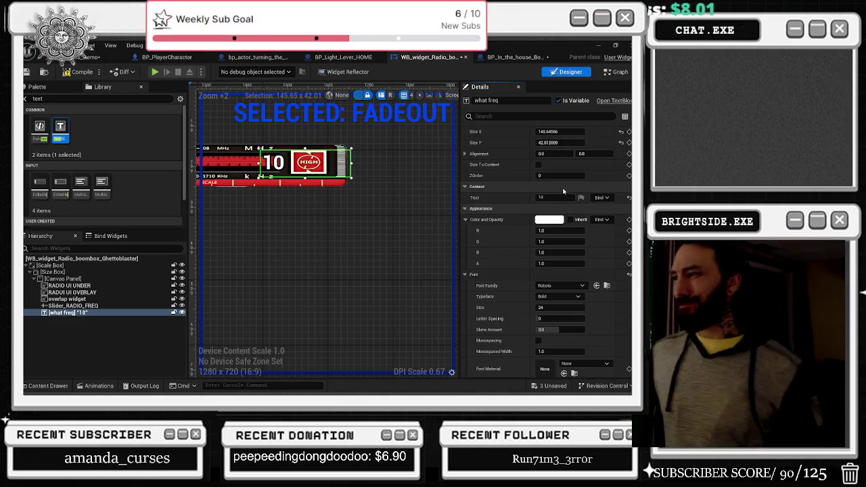
pyautogui.scroll(2, 517, 159)
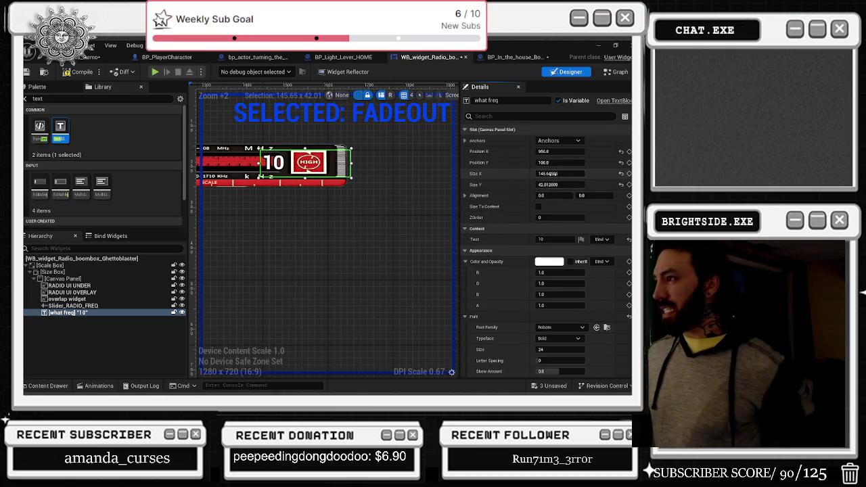
pyautogui.scroll(-10, 585, 275)
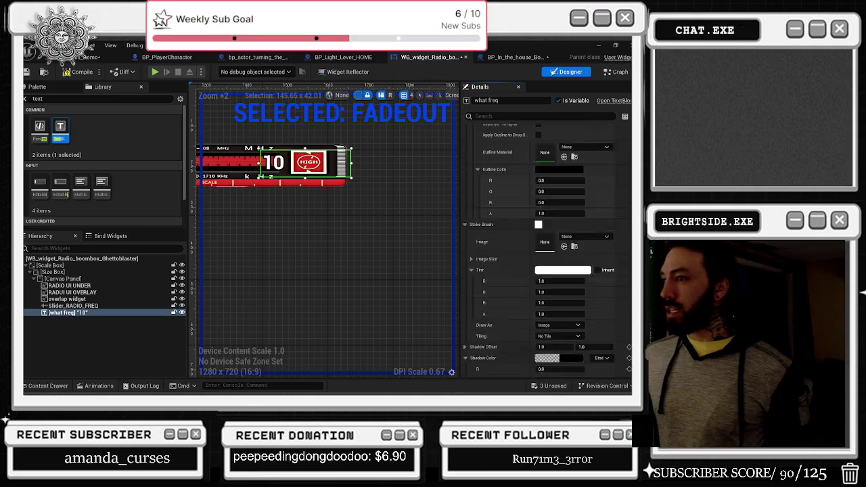
pyautogui.click(560, 257)
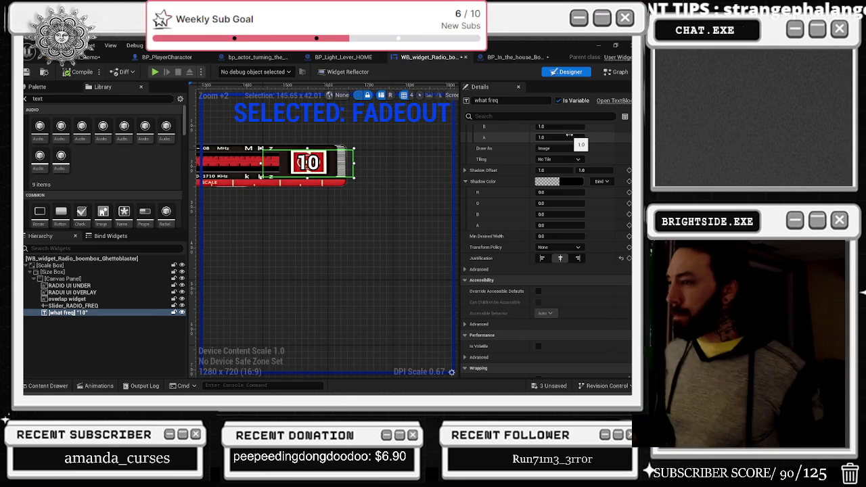
pyautogui.click(617, 71)
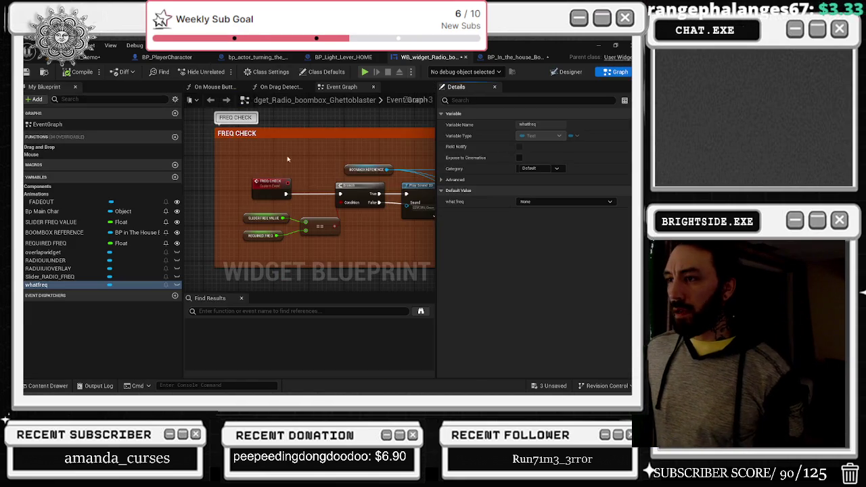
# Zoom in on the event graph's Set Value and Print String nodes.
pyautogui.scroll(-2, 255, 160)
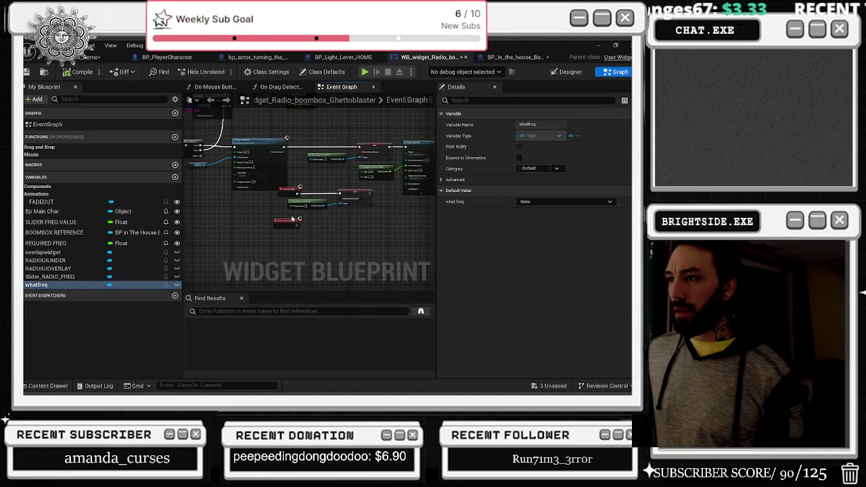
pyautogui.scroll(1, 287, 236)
pyautogui.moveTo(367, 242); pyautogui.dragTo(290, 184)
pyautogui.scroll(-4, 333, 182)
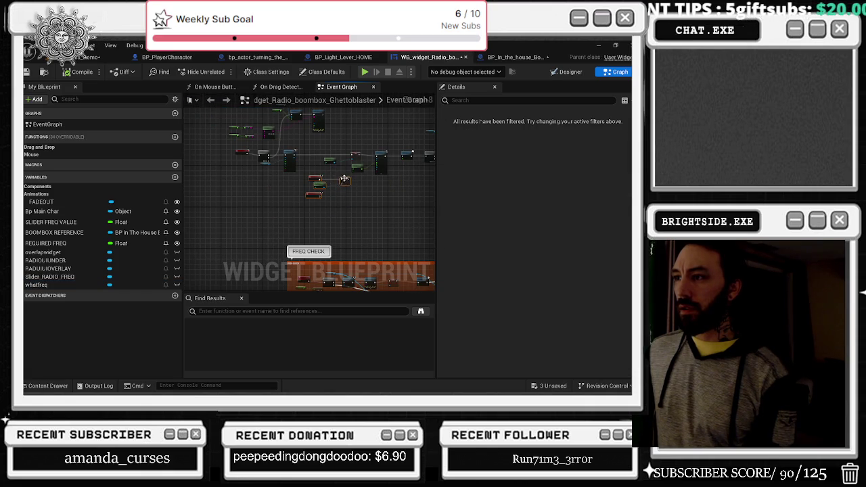
pyautogui.scroll(3, 252, 178)
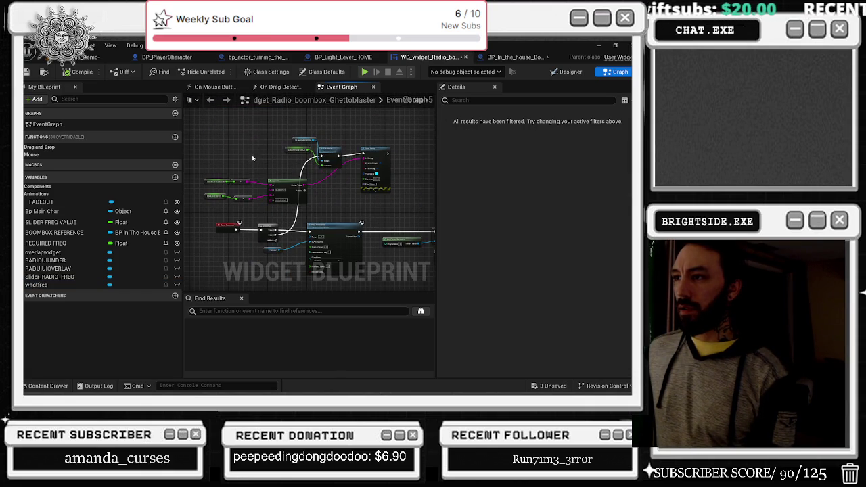
pyautogui.scroll(4, 309, 144)
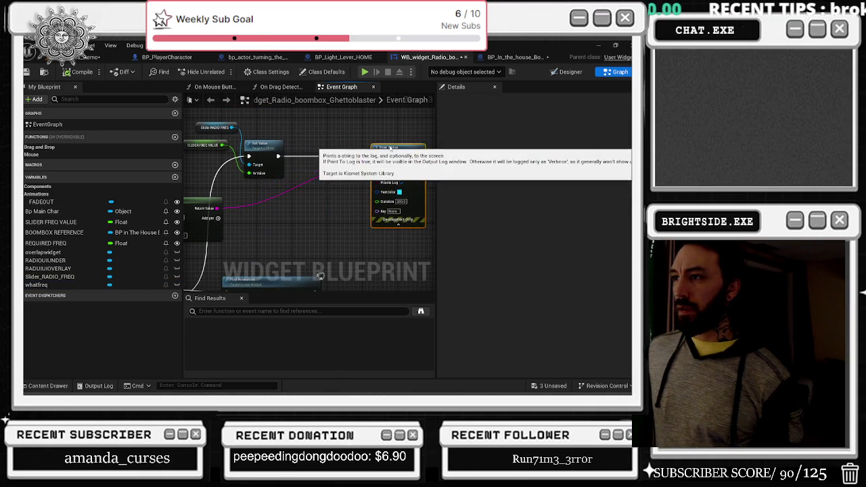
pyautogui.scroll(2, 332, 140)
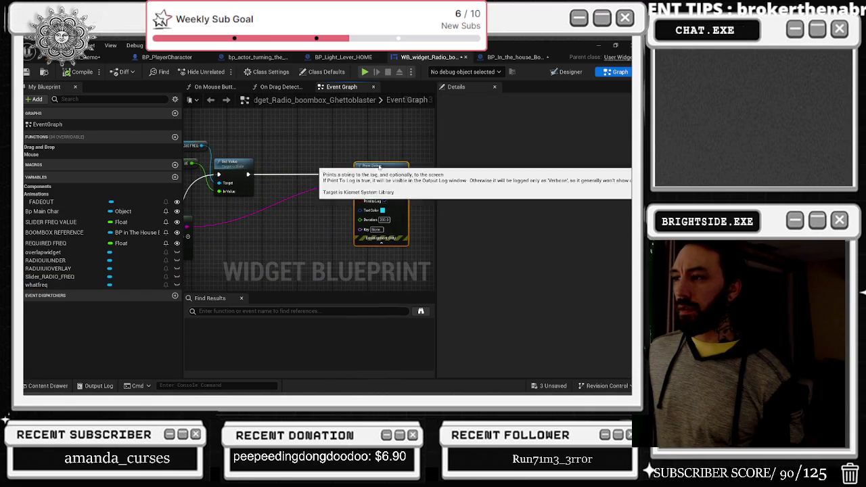
# Add a SetText (Text) node targeting whatfreq, wired between Set Value and Print String.
pyautogui.moveTo(39, 285)
pyautogui.mouseDown()
pyautogui.moveTo(169, 217)
pyautogui.moveTo(293, 129)
pyautogui.moveTo(325, 146)
pyautogui.mouseUp()
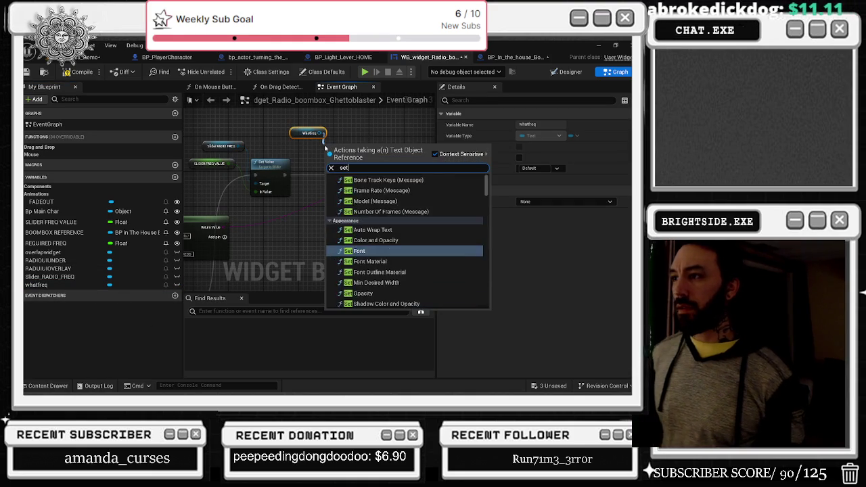
pyautogui.write('set test')
pyautogui.press('BackSpace')
pyautogui.write('xt')
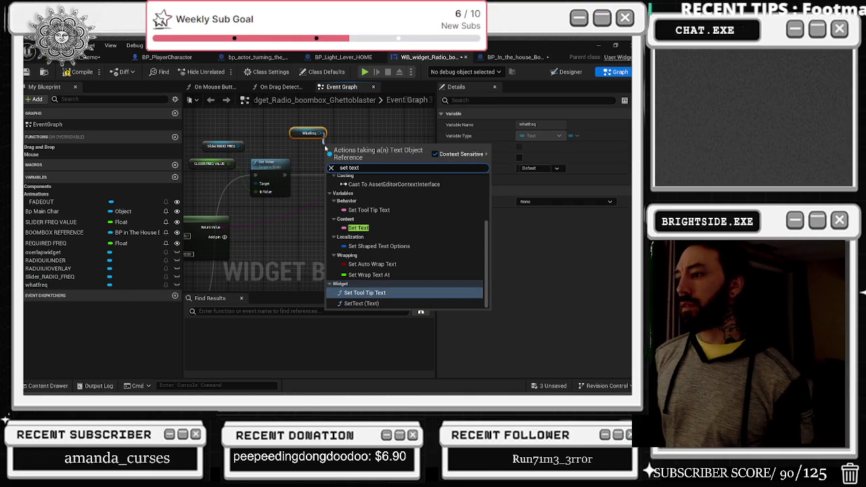
pyautogui.press('Down')
pyautogui.press('Return')
pyautogui.moveTo(341, 144)
pyautogui.mouseDown()
pyautogui.moveTo(332, 161)
pyautogui.moveTo(395, 175)
pyautogui.mouseUp()
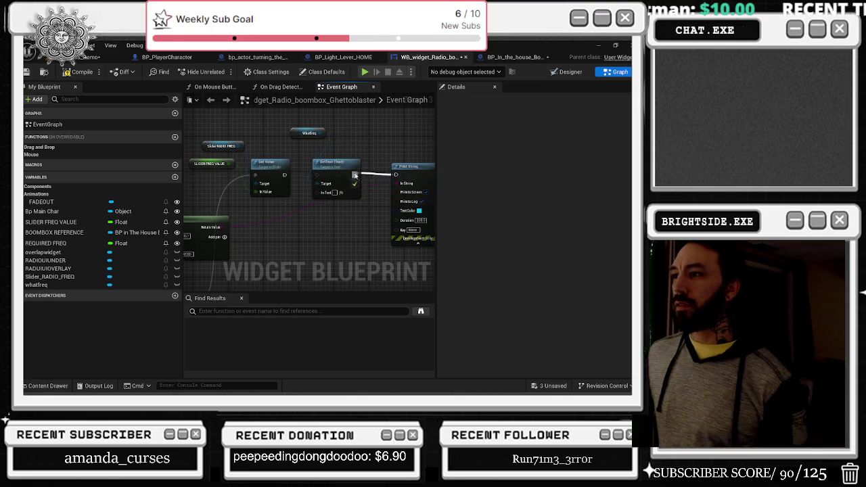
pyautogui.moveTo(284, 175); pyautogui.dragTo(316, 174)
pyautogui.moveTo(295, 134); pyautogui.dragTo(283, 138)
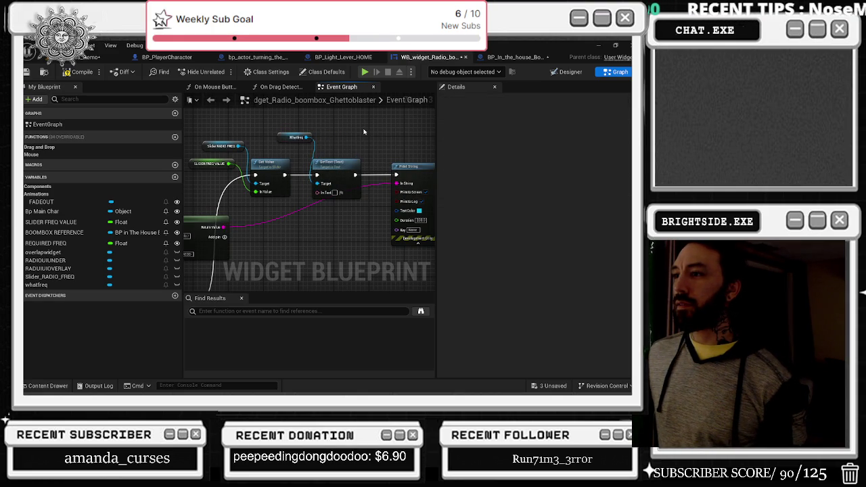
pyautogui.moveTo(343, 162); pyautogui.dragTo(395, 153)
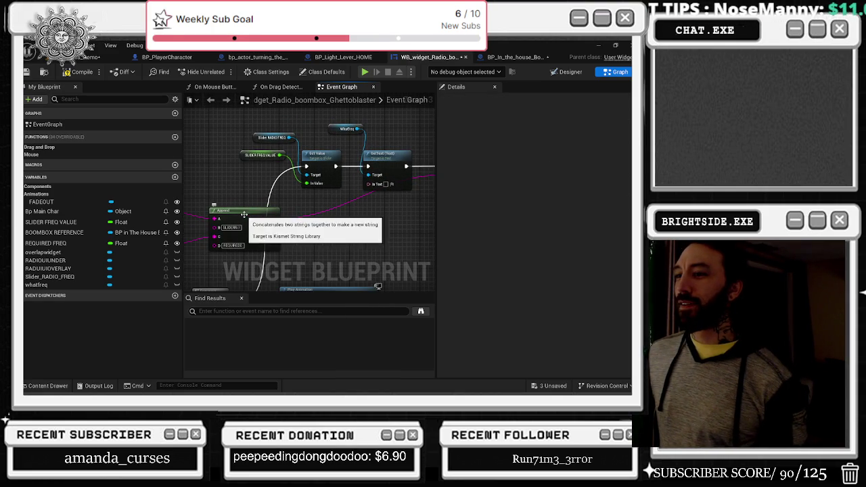
pyautogui.moveTo(285, 211); pyautogui.dragTo(330, 215)
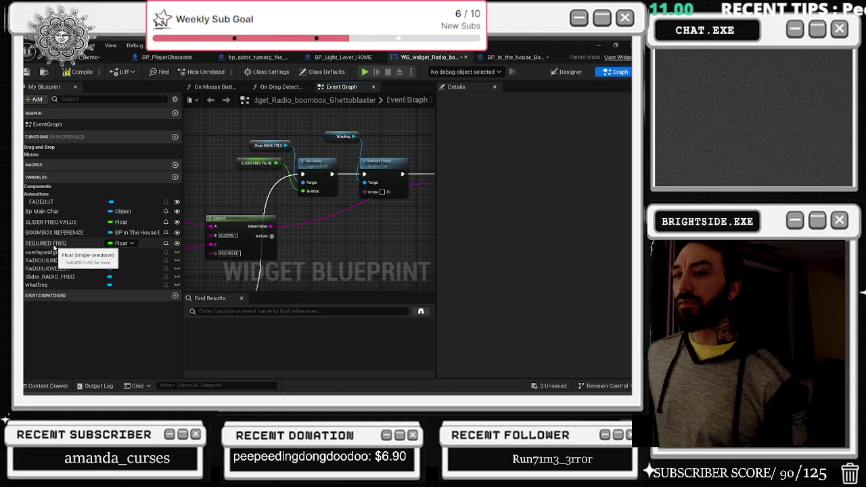
# Add a REQUIRED FREQ getter feeding a new Multiply node.
pyautogui.moveTo(46, 243)
pyautogui.mouseDown()
pyautogui.moveTo(297, 210)
pyautogui.moveTo(317, 215)
pyautogui.moveTo(359, 203)
pyautogui.moveTo(359, 223)
pyautogui.mouseUp()
pyautogui.write('multi')
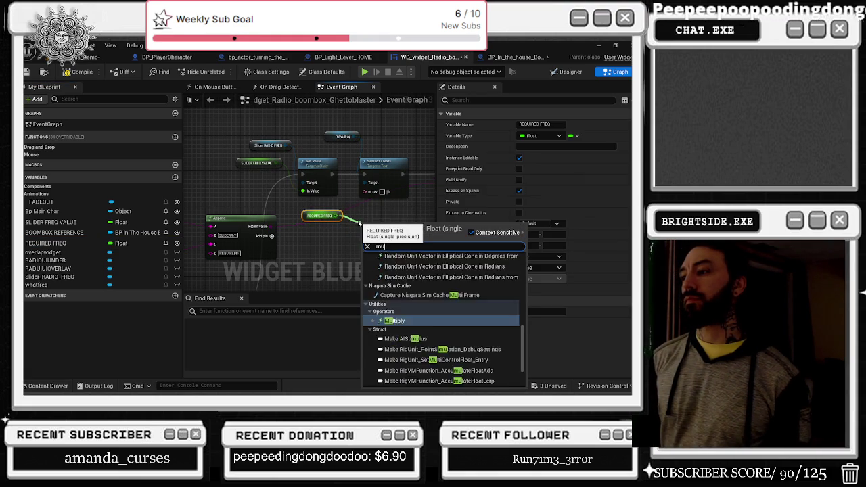
pyautogui.press('Return')
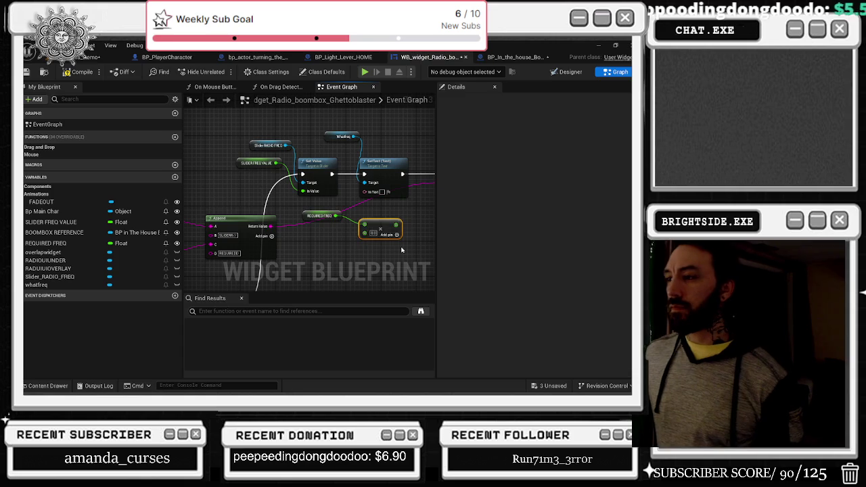
# Convert the Multiply output with To Integer into a To Text (Integer) node feeding SetText.
pyautogui.click(382, 185)
pyautogui.moveTo(383, 185); pyautogui.dragTo(421, 184)
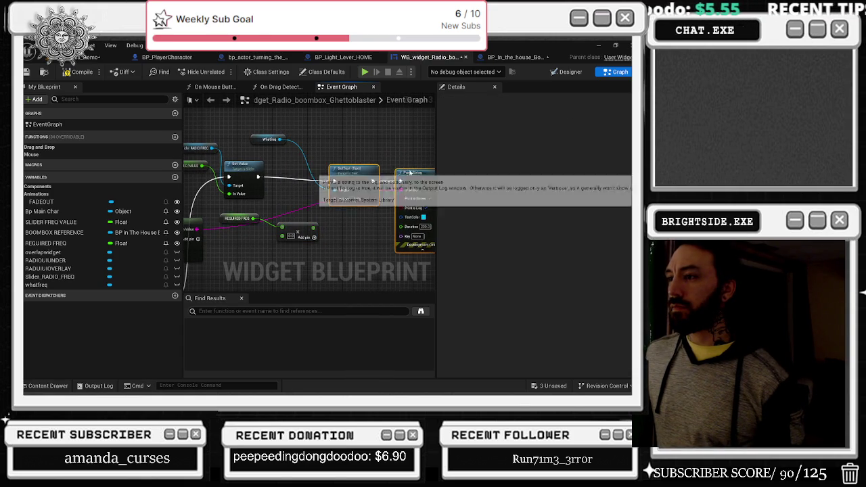
pyautogui.rightClick(316, 231)
pyautogui.click(310, 226)
pyautogui.rightClick(311, 228)
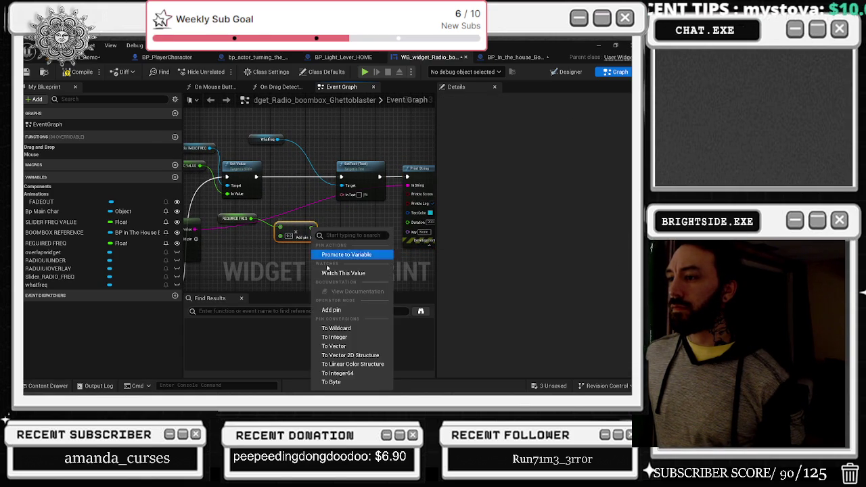
pyautogui.click(342, 338)
pyautogui.scroll(2, 296, 232)
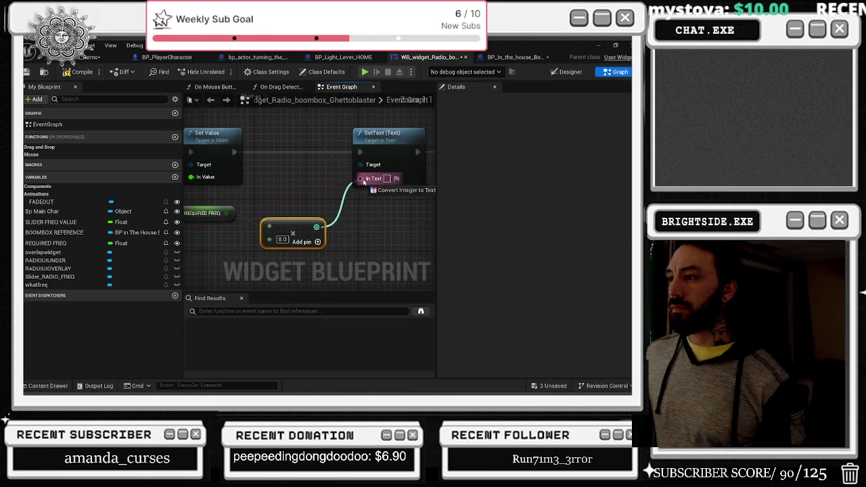
pyautogui.scroll(-1, 352, 231)
# Tidy the SetText, To Text, and whatfreq nodes and add a reroute point on the wire.
pyautogui.moveTo(338, 172)
pyautogui.mouseDown()
pyautogui.moveTo(369, 181)
pyautogui.moveTo(395, 166)
pyautogui.mouseUp()
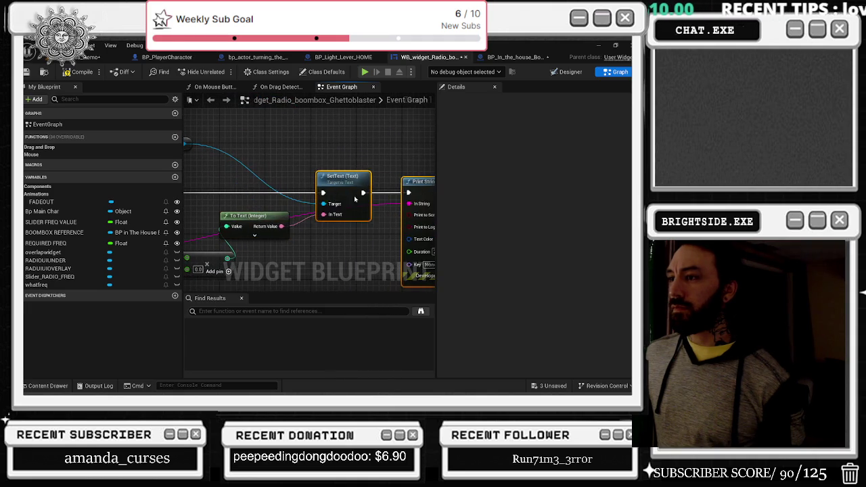
pyautogui.moveTo(329, 205); pyautogui.dragTo(333, 196)
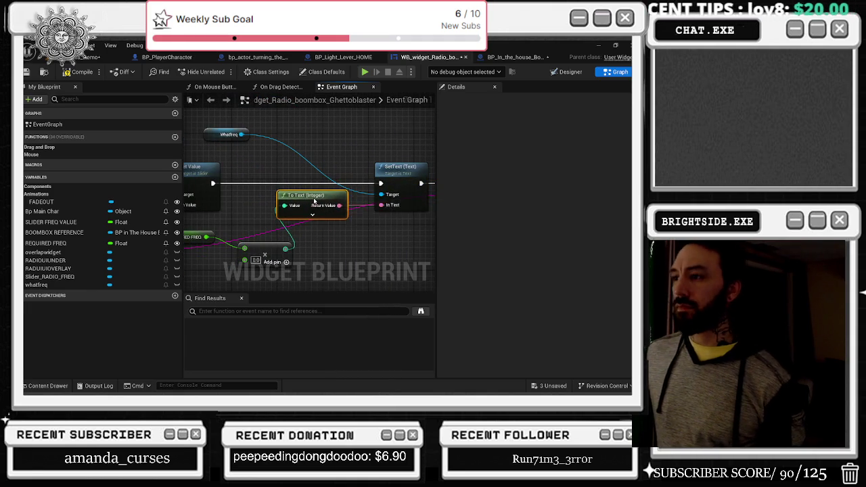
pyautogui.moveTo(292, 232); pyautogui.dragTo(365, 217)
pyautogui.moveTo(258, 210); pyautogui.dragTo(323, 203)
pyautogui.moveTo(419, 237); pyautogui.dragTo(304, 206)
pyautogui.scroll(-2, 308, 220)
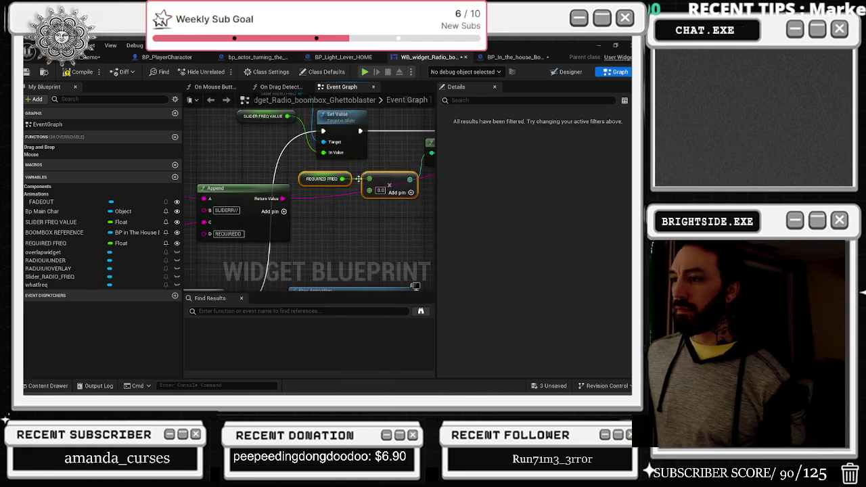
pyautogui.doubleClick(320, 202)
pyautogui.moveTo(318, 206)
pyautogui.mouseDown()
pyautogui.moveTo(426, 204)
pyautogui.moveTo(423, 212)
pyautogui.moveTo(311, 203)
pyautogui.moveTo(419, 232)
pyautogui.mouseUp()
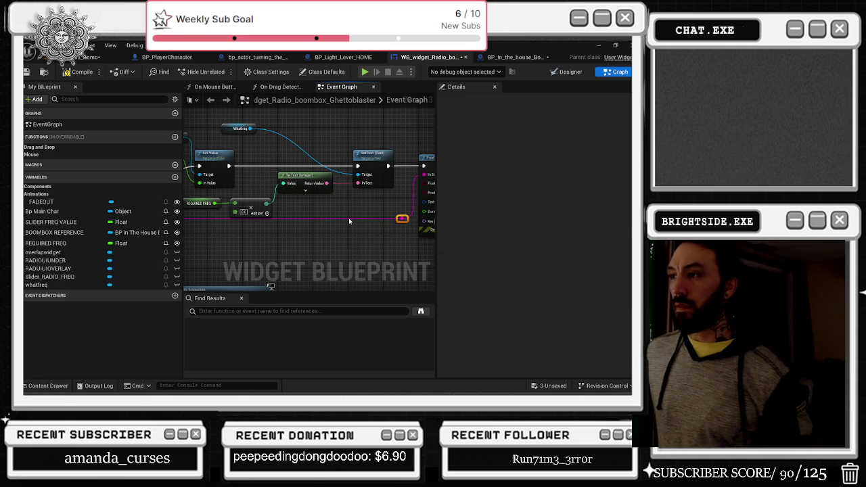
pyautogui.moveTo(238, 127); pyautogui.dragTo(406, 149)
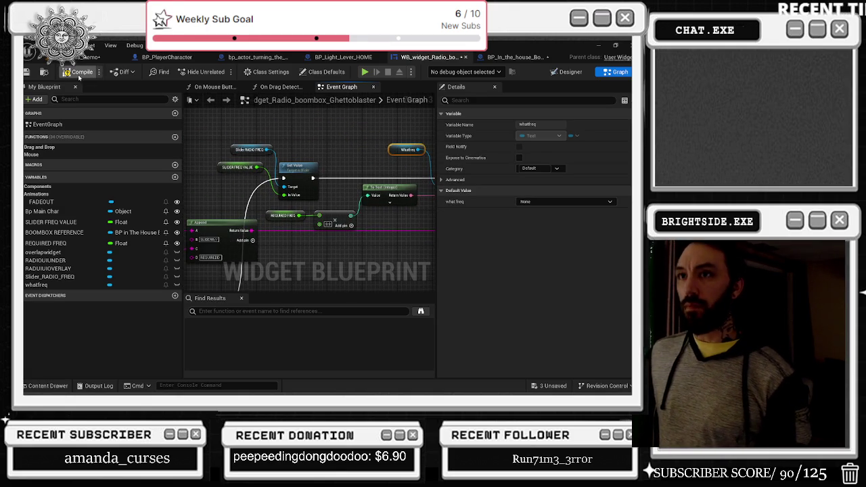
# Compile the radio widget blueprint and save both unsaved assets.
pyautogui.click(27, 72)
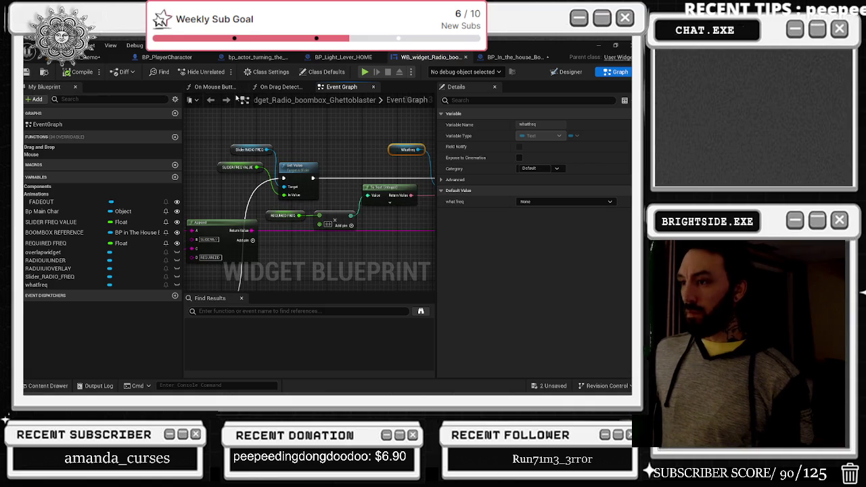
pyautogui.click(550, 386)
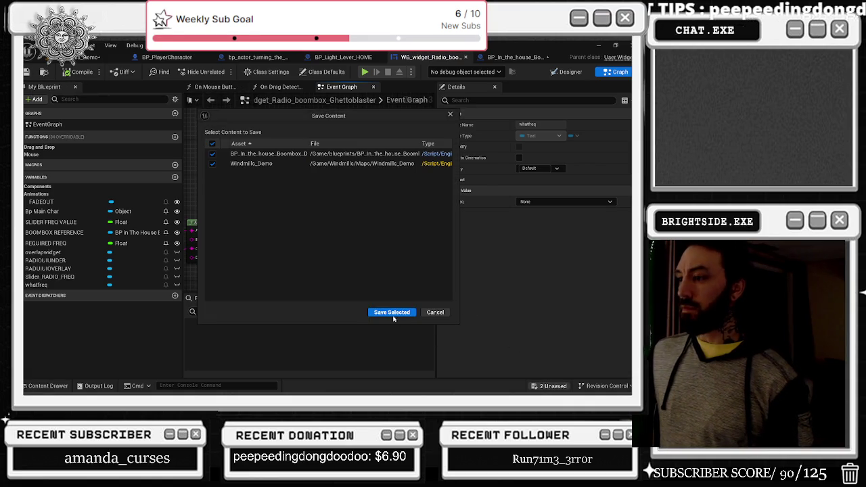
pyautogui.click(391, 313)
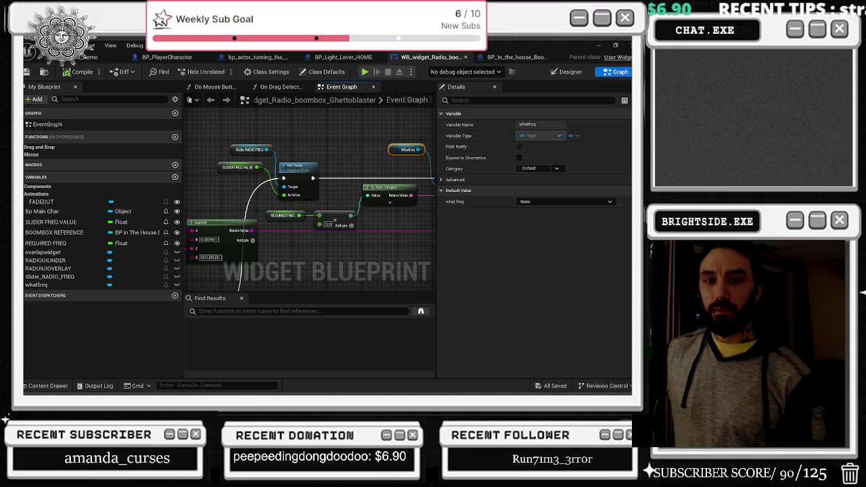
# Review the On Drag Detected and On Mouse Button Down graphs, then return to the boombox level.
pyautogui.moveTo(361, 183); pyautogui.dragTo(234, 196)
pyautogui.click(277, 86)
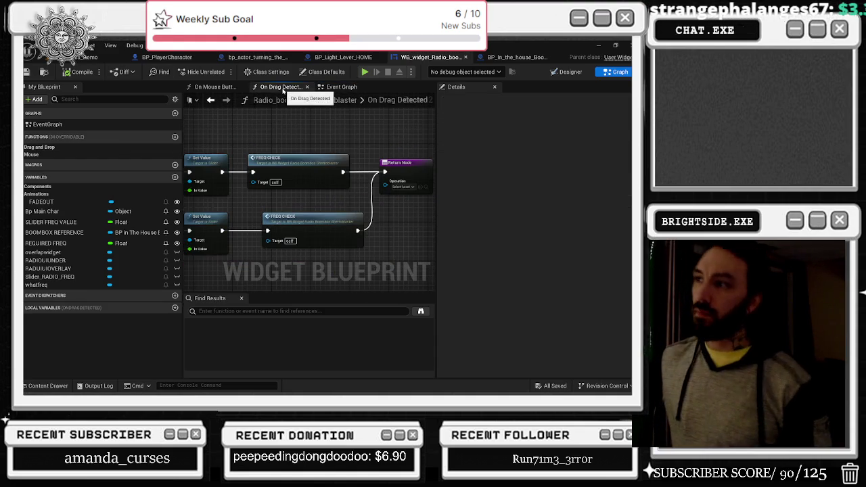
pyautogui.click(213, 88)
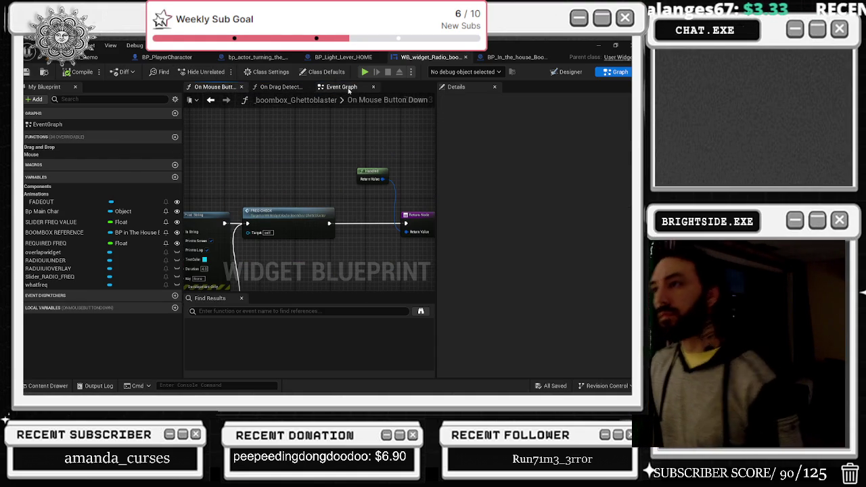
pyautogui.click(345, 88)
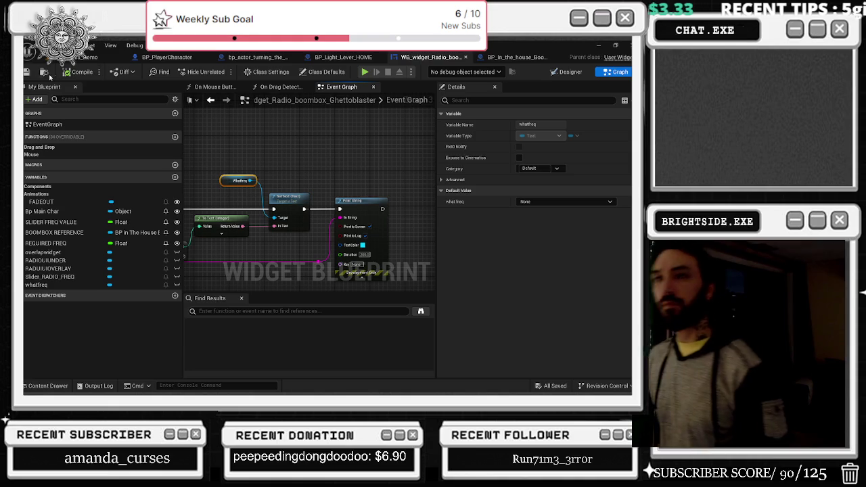
pyautogui.click(85, 57)
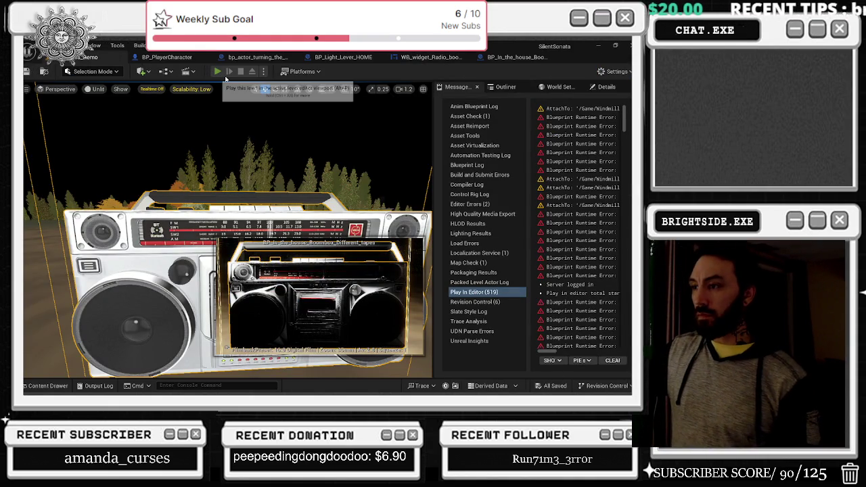
# Play-test the level, stop with Esc, and return to the boombox Blueprint's Event Graph.
pyautogui.click(217, 71)
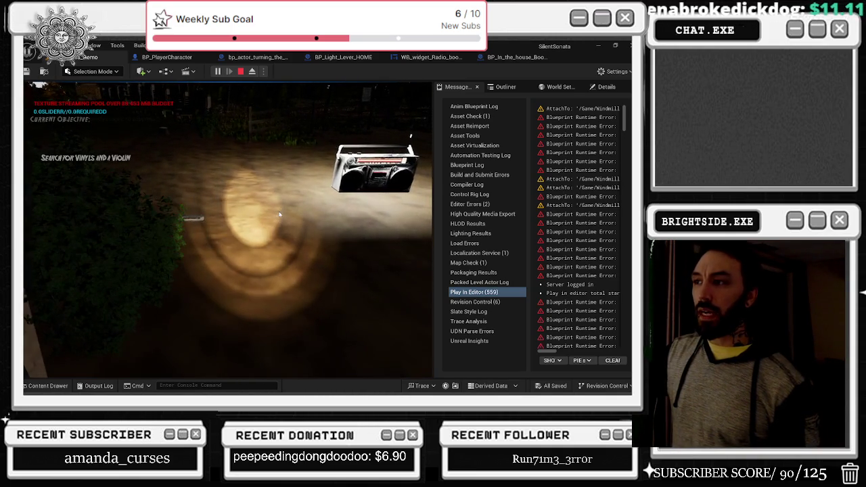
pyautogui.press('Escape')
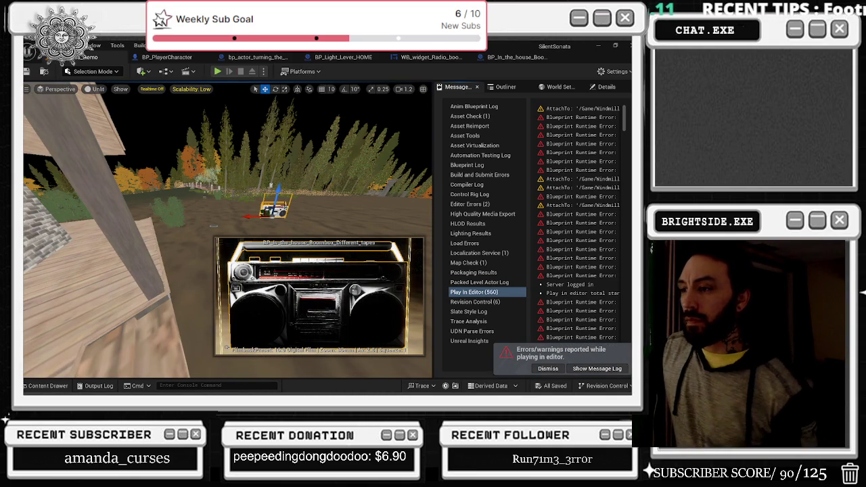
pyautogui.click(518, 57)
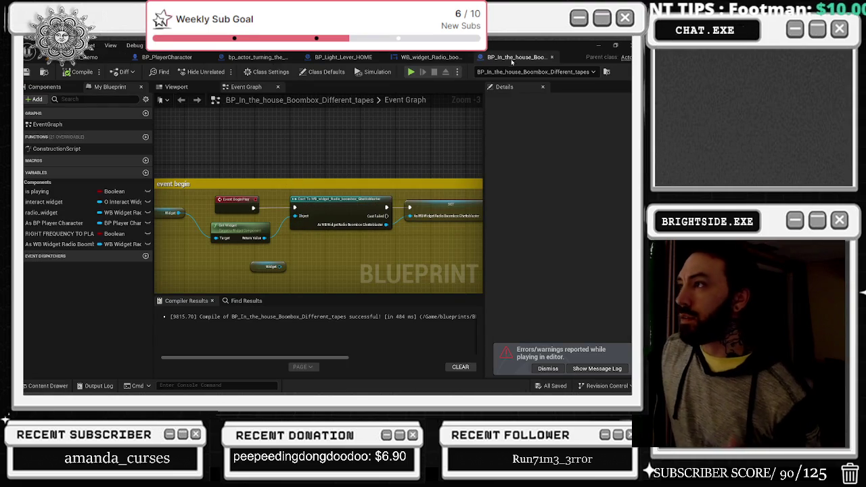
# In WB_widget_Radio_boombox's graph, wire execution into Play Sound 2D, then go back to the boombox Blueprint.
pyautogui.click(430, 56)
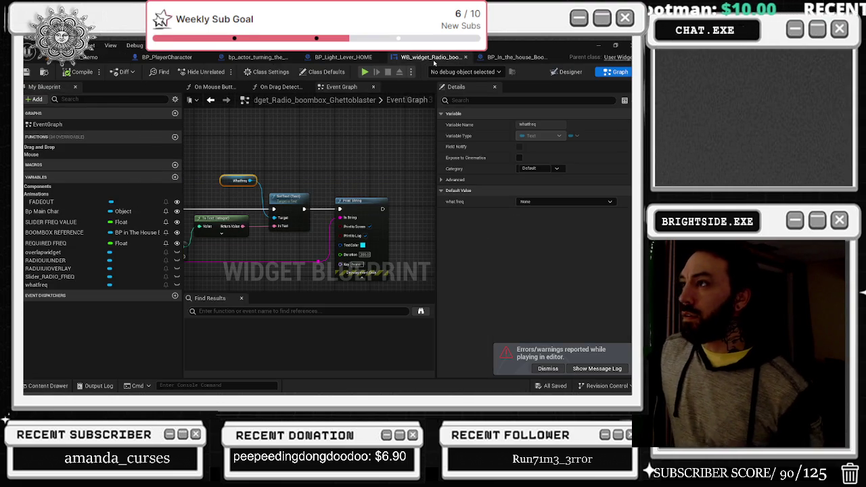
pyautogui.scroll(-3, 393, 146)
pyautogui.scroll(3, 282, 143)
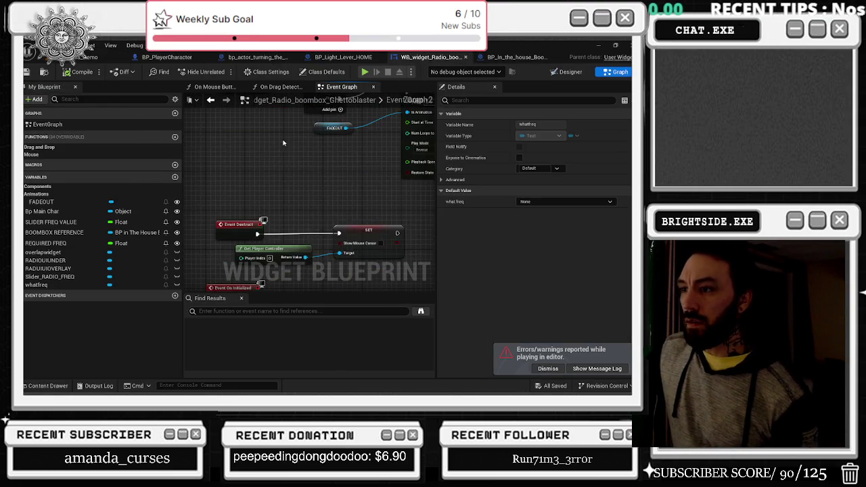
pyautogui.moveTo(282, 143); pyautogui.dragTo(258, 106)
pyautogui.moveTo(271, 211)
pyautogui.mouseDown()
pyautogui.moveTo(279, 230)
pyautogui.moveTo(286, 223)
pyautogui.moveTo(308, 234)
pyautogui.moveTo(279, 204)
pyautogui.moveTo(223, 203)
pyautogui.moveTo(321, 170)
pyautogui.mouseUp()
pyautogui.moveTo(255, 185)
pyautogui.mouseDown()
pyautogui.moveTo(422, 186)
pyautogui.moveTo(345, 186)
pyautogui.moveTo(303, 164)
pyautogui.moveTo(368, 192)
pyautogui.moveTo(383, 169)
pyautogui.moveTo(424, 171)
pyautogui.mouseUp()
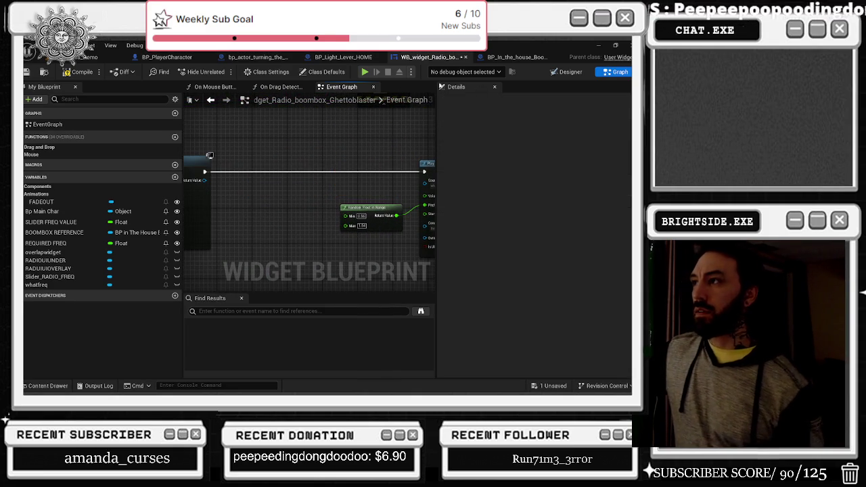
pyautogui.click(512, 57)
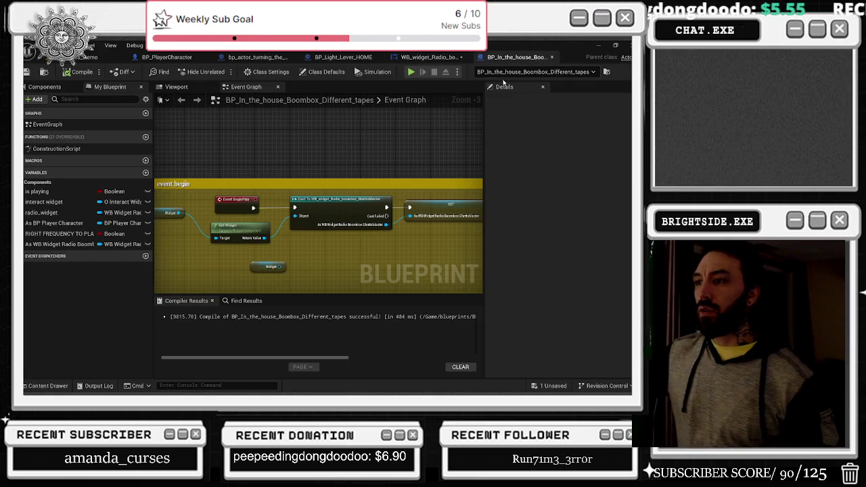
# Widen the event begin comment box leftward and survey the Create Widget and Set View Target chain.
pyautogui.scroll(1, 376, 210)
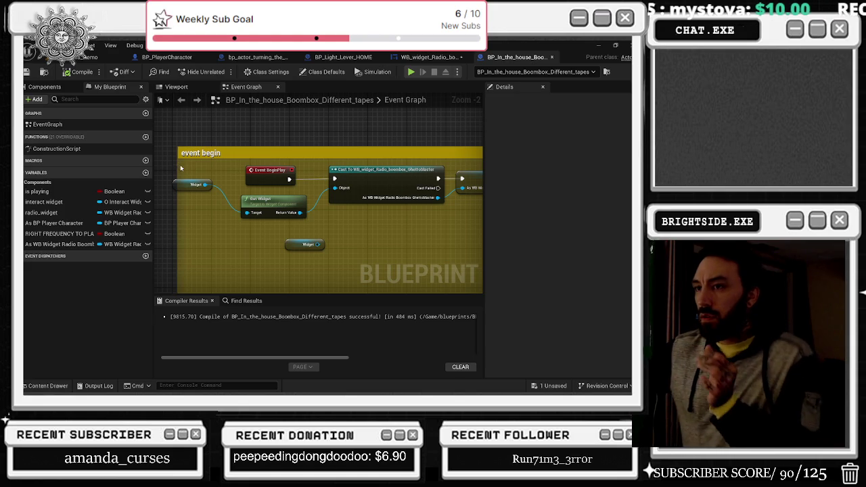
pyautogui.moveTo(178, 165); pyautogui.dragTo(163, 163)
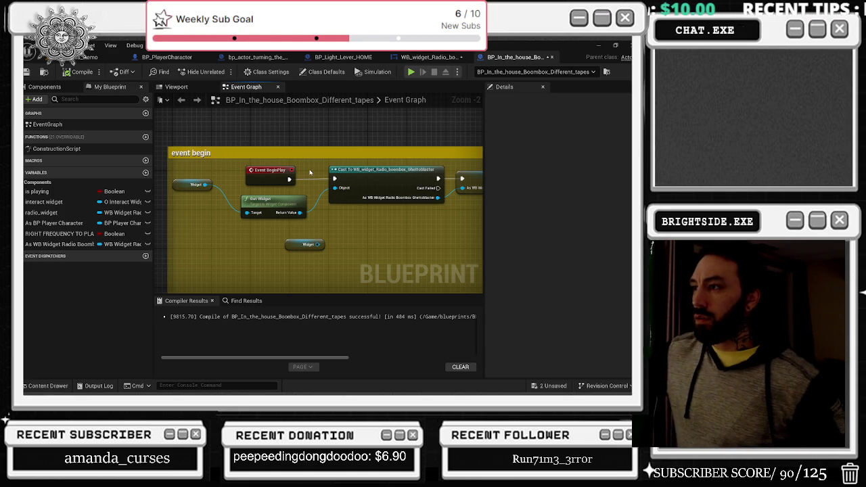
pyautogui.scroll(-10, 310, 172)
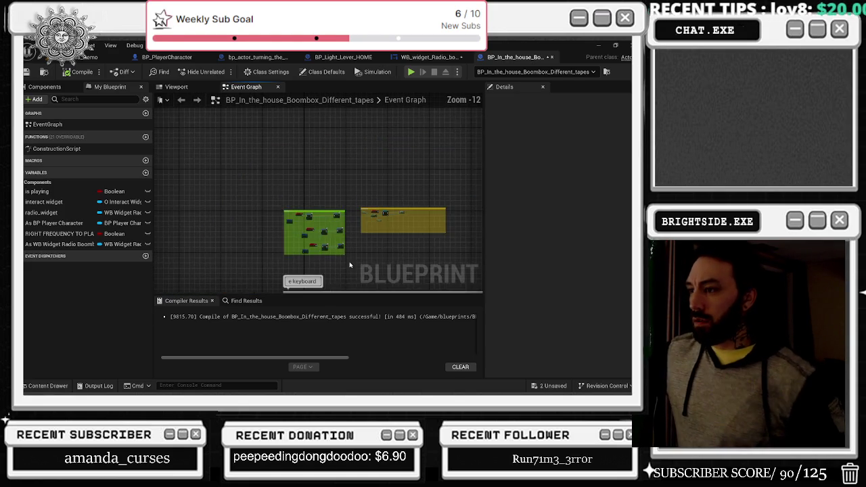
pyautogui.scroll(8, 369, 223)
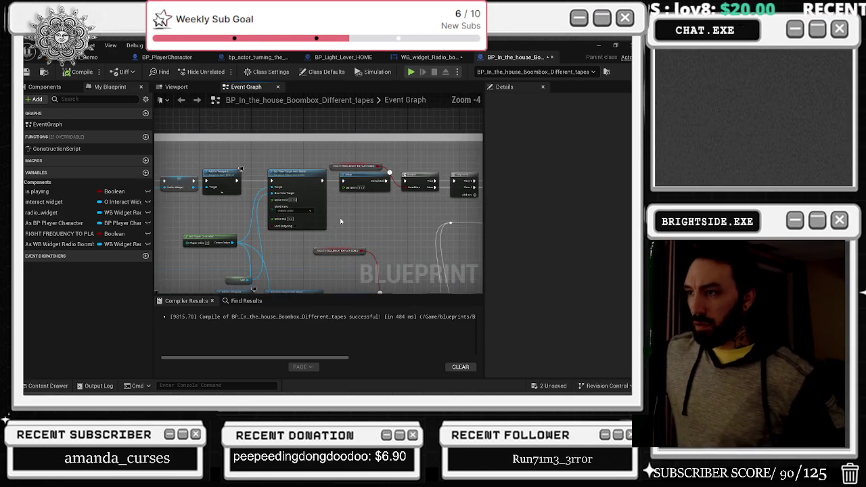
pyautogui.moveTo(332, 220); pyautogui.dragTo(313, 216)
pyautogui.scroll(1, 313, 216)
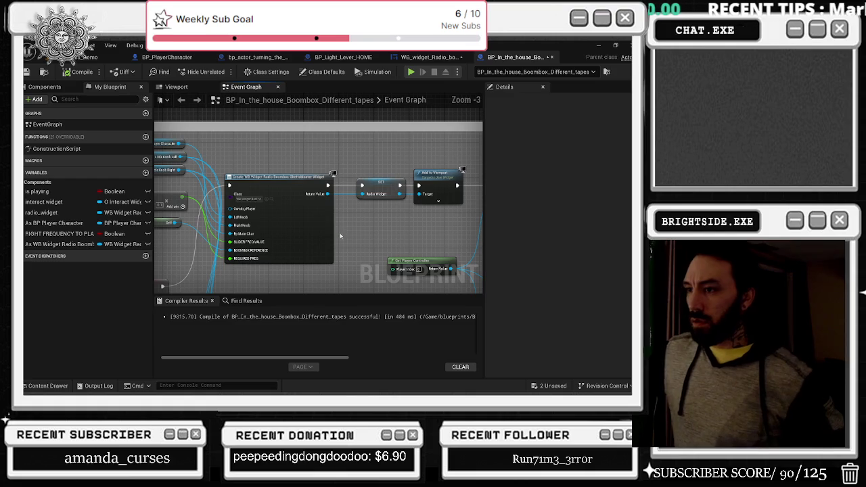
pyautogui.moveTo(395, 231); pyautogui.dragTo(338, 209)
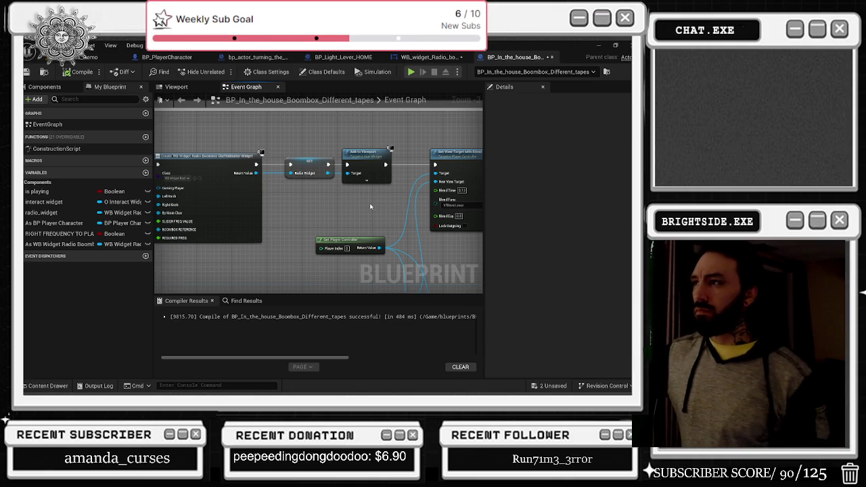
pyautogui.scroll(-2, 372, 206)
pyautogui.scroll(-6, 378, 209)
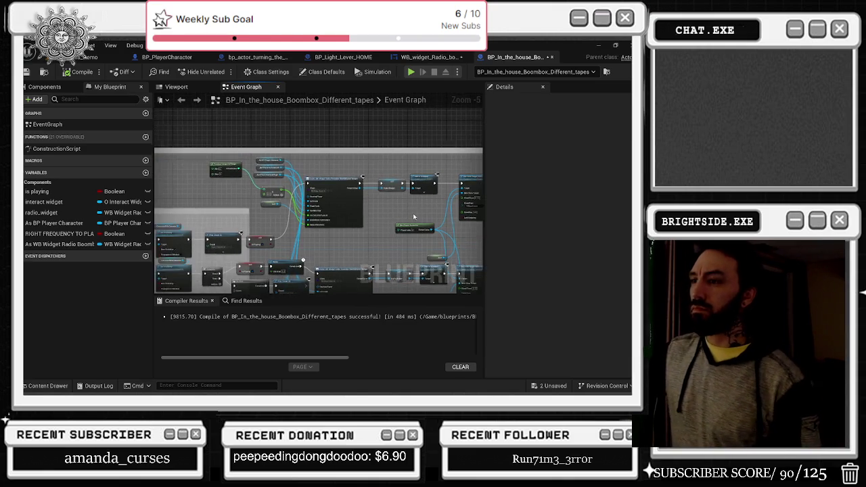
pyautogui.moveTo(393, 211)
pyautogui.mouseDown()
pyautogui.moveTo(385, 142)
pyautogui.moveTo(393, 292)
pyautogui.mouseUp()
pyautogui.scroll(7, 325, 184)
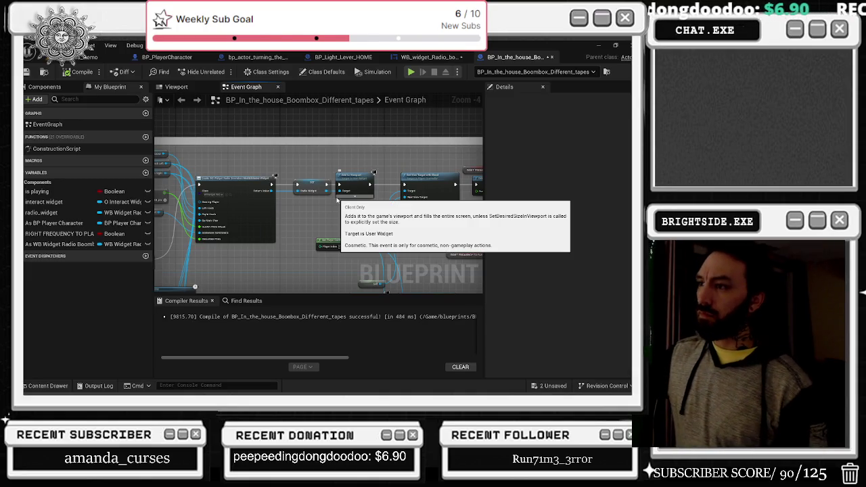
pyautogui.moveTo(336, 201); pyautogui.dragTo(287, 215)
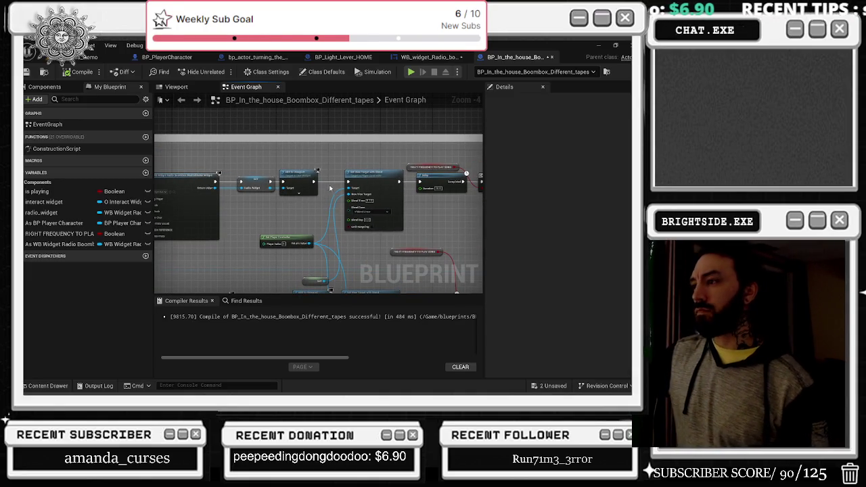
pyautogui.moveTo(341, 163)
pyautogui.mouseDown()
pyautogui.moveTo(308, 154)
pyautogui.moveTo(372, 224)
pyautogui.moveTo(480, 222)
pyautogui.moveTo(333, 219)
pyautogui.moveTo(323, 142)
pyautogui.moveTo(365, 160)
pyautogui.mouseUp()
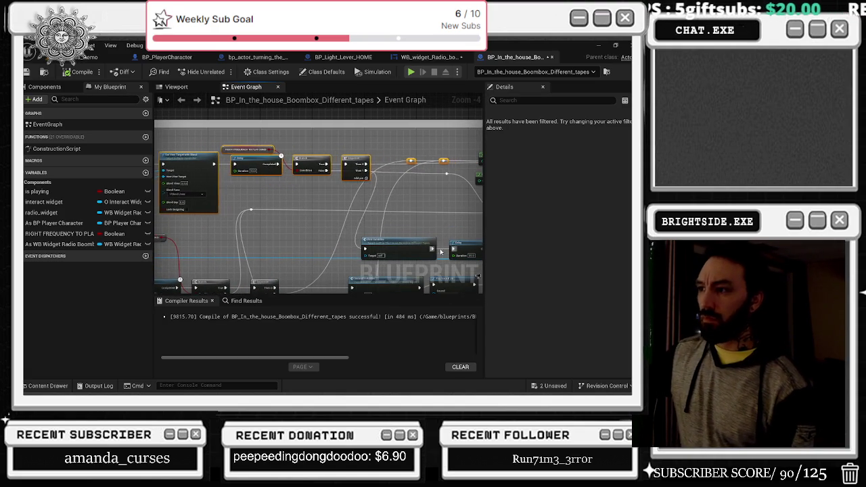
# Shift the Set Radio_house_key_1 nodes slightly down and right.
pyautogui.moveTo(258, 197); pyautogui.dragTo(273, 202)
pyautogui.click(325, 230)
pyautogui.moveTo(334, 220); pyautogui.dragTo(351, 226)
pyautogui.moveTo(412, 223); pyautogui.dragTo(422, 224)
pyautogui.moveTo(309, 225)
pyautogui.mouseDown()
pyautogui.moveTo(332, 224)
pyautogui.moveTo(157, 230)
pyautogui.mouseUp()
pyautogui.scroll(1, 462, 208)
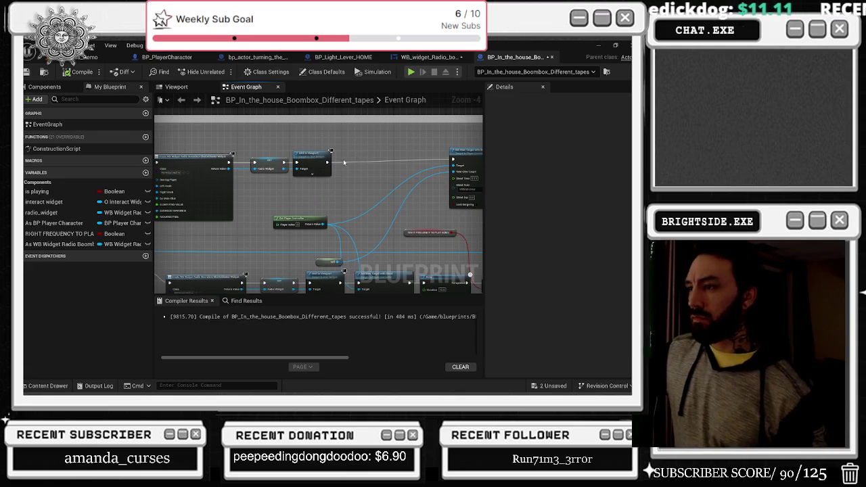
# Paste a Set Show Mouse Cursor node after Add to Viewport and wire it into the flow.
pyautogui.hotkey('ctrl', 'v')
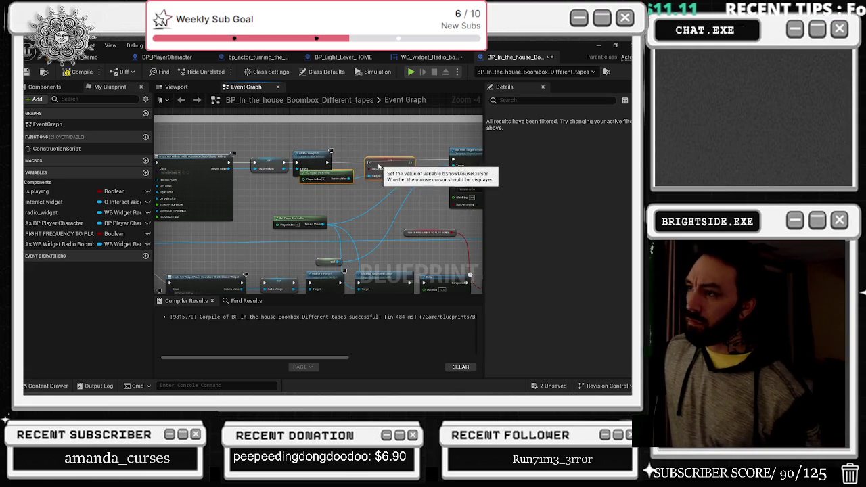
pyautogui.moveTo(384, 157)
pyautogui.mouseDown()
pyautogui.moveTo(356, 162)
pyautogui.moveTo(452, 160)
pyautogui.mouseUp()
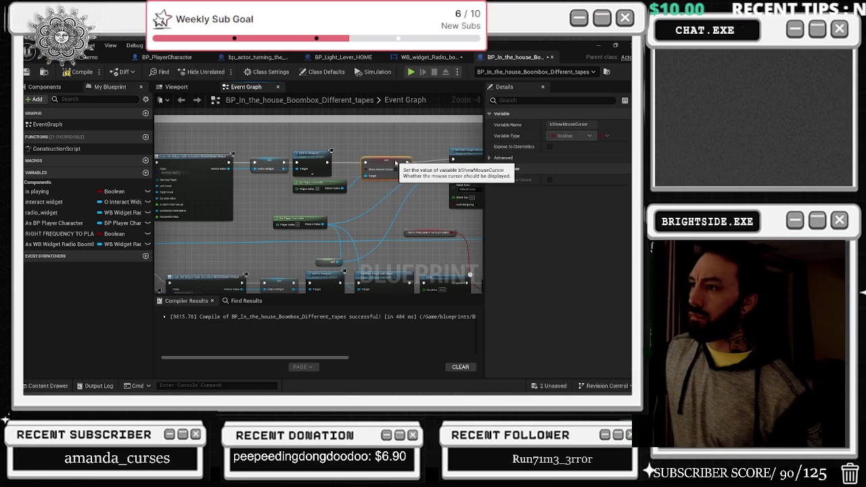
pyautogui.moveTo(399, 154); pyautogui.dragTo(402, 157)
pyautogui.moveTo(355, 184); pyautogui.dragTo(339, 140)
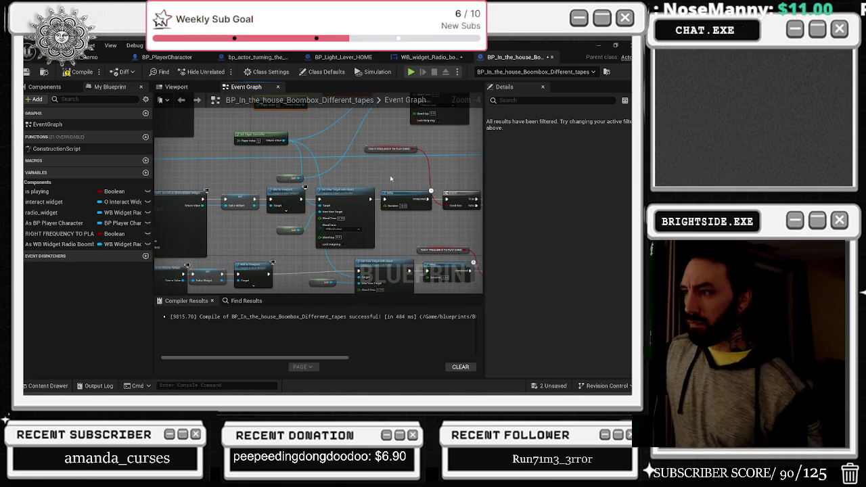
pyautogui.scroll(-1, 388, 174)
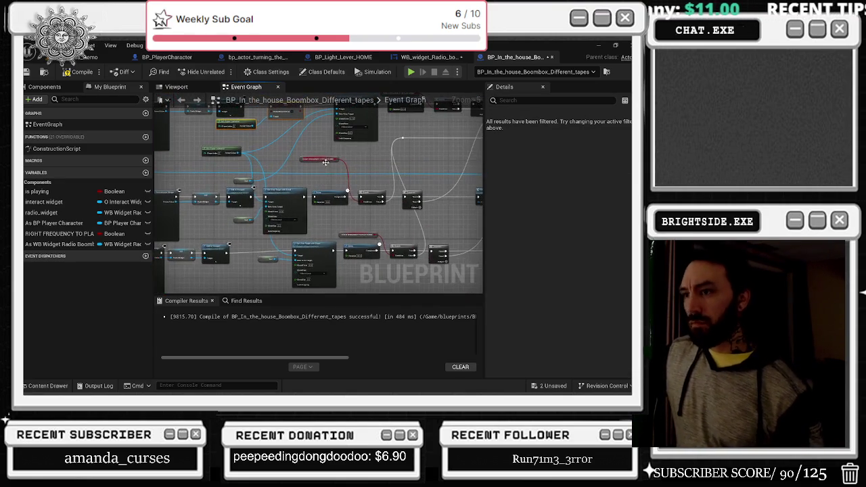
pyautogui.scroll(2, 386, 142)
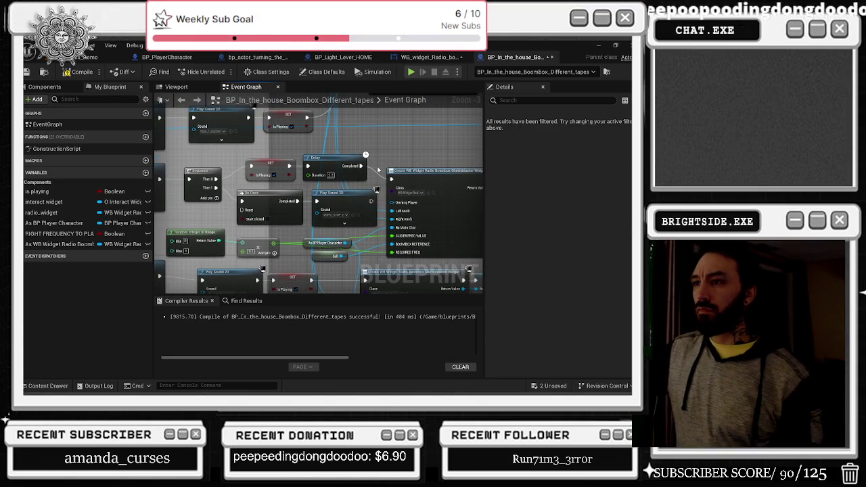
pyautogui.moveTo(292, 170)
pyautogui.mouseDown()
pyautogui.moveTo(386, 181)
pyautogui.moveTo(376, 190)
pyautogui.mouseUp()
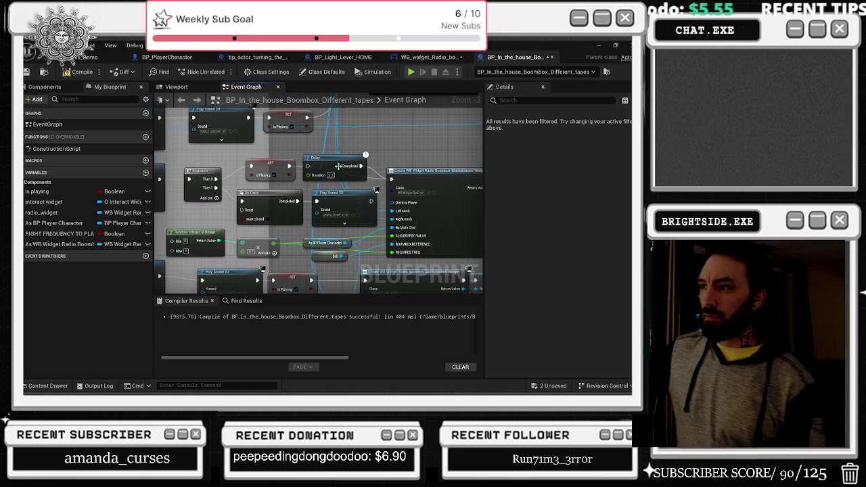
pyautogui.moveTo(338, 166)
pyautogui.mouseDown()
pyautogui.moveTo(443, 148)
pyautogui.moveTo(214, 164)
pyautogui.moveTo(467, 168)
pyautogui.moveTo(323, 176)
pyautogui.mouseUp()
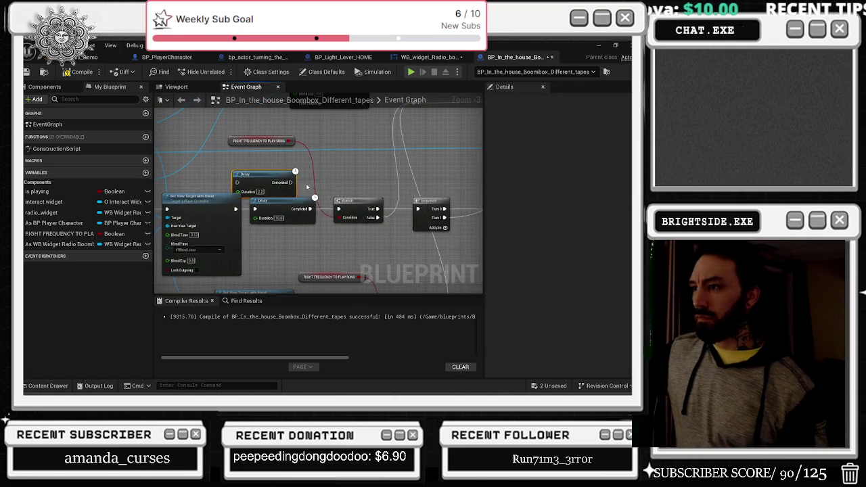
# Reposition the Delay node so it follows Set View Target with Blend before the frequency Branch.
pyautogui.click(436, 201)
pyautogui.scroll(-1, 406, 200)
pyautogui.scroll(-2, 383, 199)
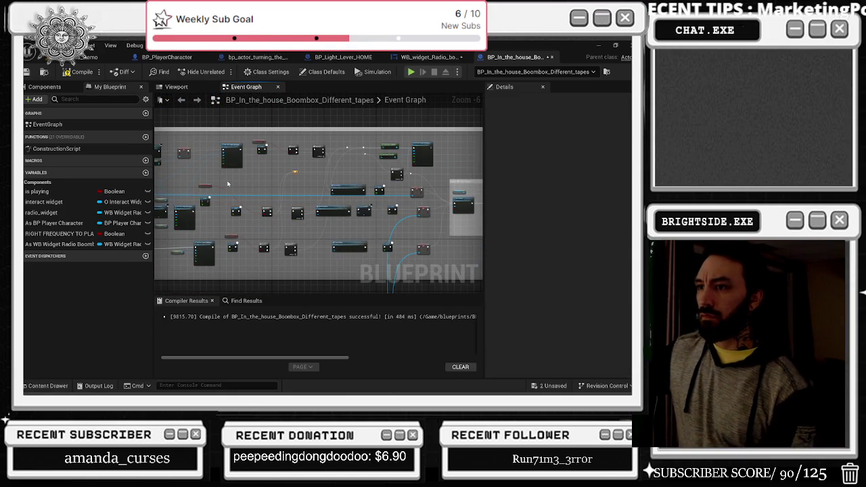
pyautogui.click(223, 208)
pyautogui.scroll(4, 223, 208)
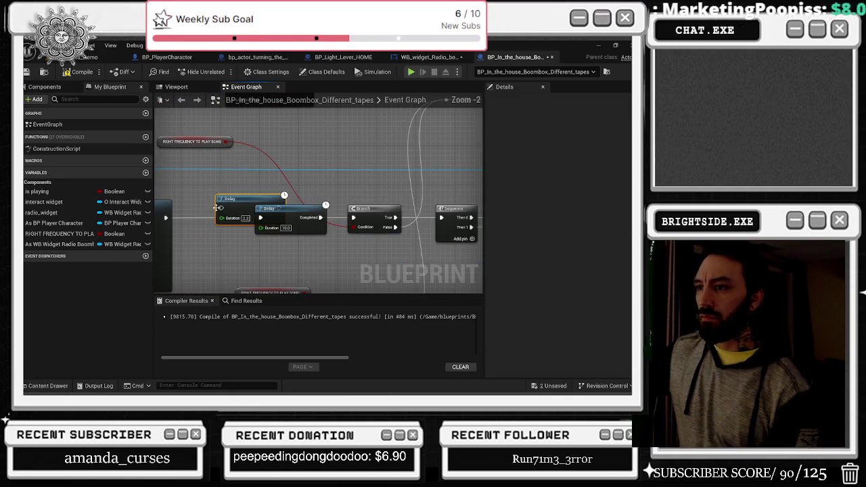
pyautogui.moveTo(252, 202); pyautogui.dragTo(219, 181)
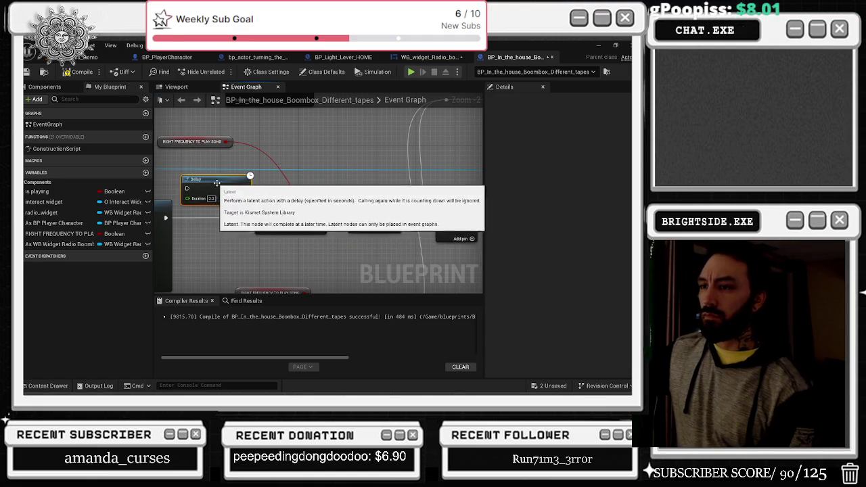
pyautogui.scroll(-2, 296, 198)
pyautogui.moveTo(301, 205)
pyautogui.mouseDown()
pyautogui.moveTo(370, 197)
pyautogui.moveTo(360, 184)
pyautogui.mouseUp()
pyautogui.scroll(-1, 331, 215)
pyautogui.moveTo(225, 170); pyautogui.dragTo(377, 192)
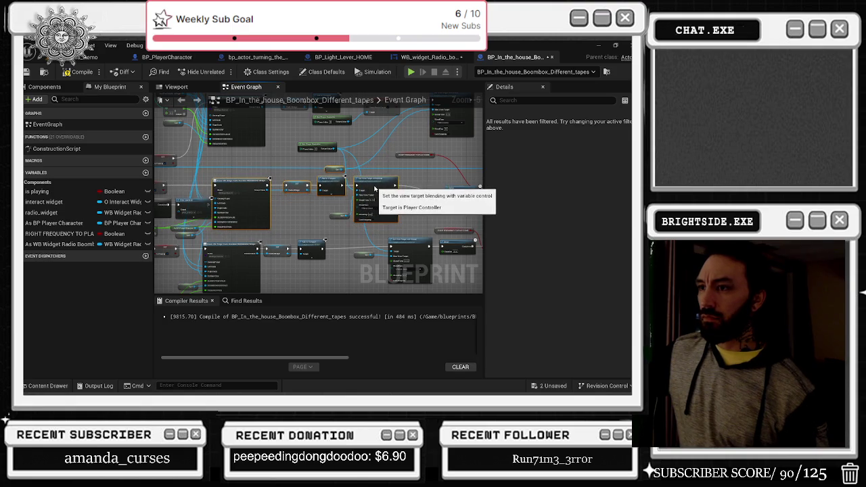
pyautogui.scroll(-1, 338, 196)
pyautogui.scroll(1, 305, 200)
pyautogui.scroll(2, 305, 201)
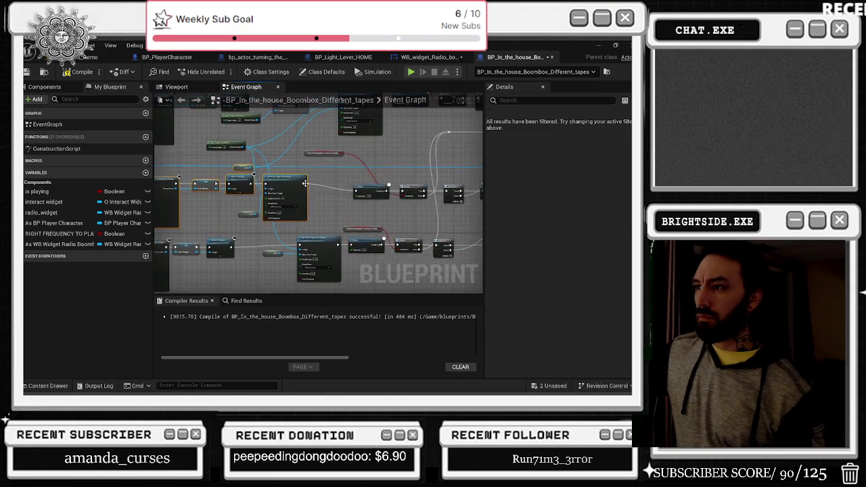
pyautogui.moveTo(326, 173); pyautogui.dragTo(331, 168)
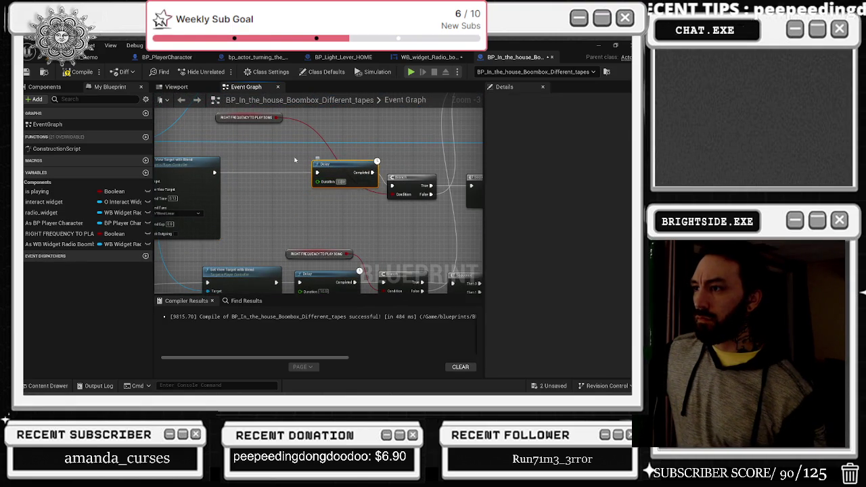
# Paste the SET Show Mouse Cursor and Get Player Controller nodes and wire them into the Delay.
pyautogui.hotkey('ctrl', 'v')
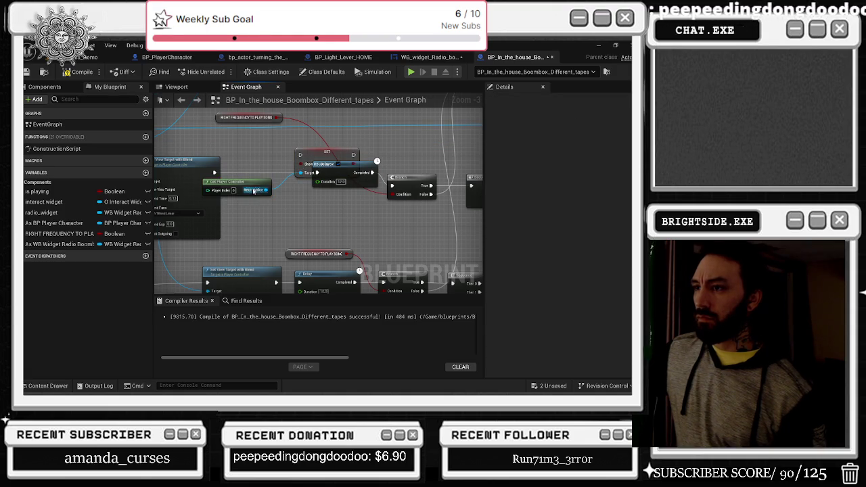
pyautogui.moveTo(238, 180); pyautogui.dragTo(230, 239)
pyautogui.moveTo(298, 160)
pyautogui.mouseDown()
pyautogui.moveTo(228, 170)
pyautogui.moveTo(241, 176)
pyautogui.mouseUp()
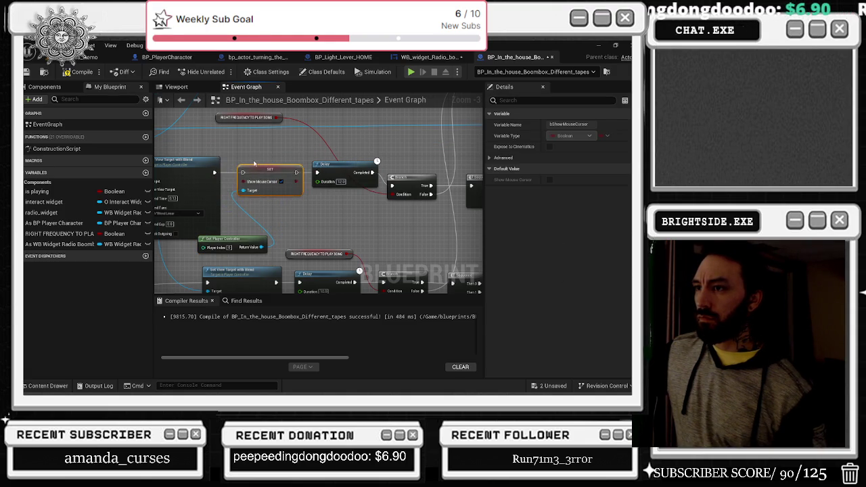
pyautogui.moveTo(296, 173)
pyautogui.mouseDown()
pyautogui.moveTo(291, 181)
pyautogui.moveTo(316, 173)
pyautogui.mouseUp()
pyautogui.click(261, 171)
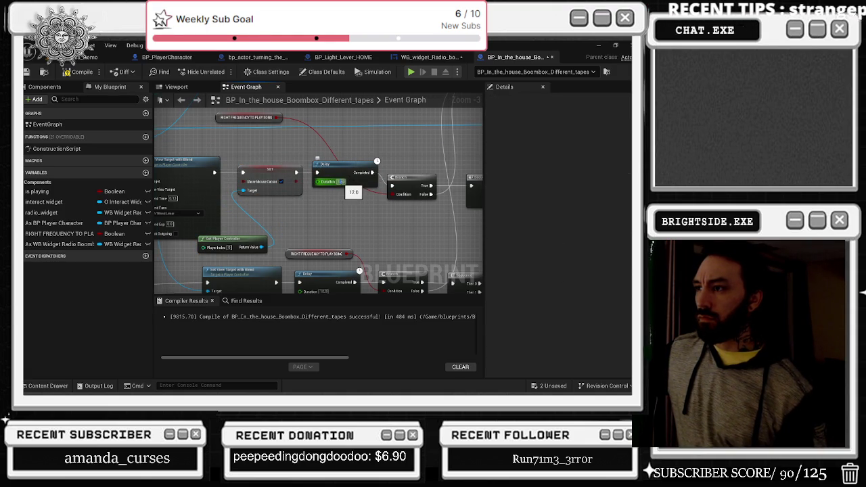
# Insert a Delay node after the Sequence and shift Second Subtitles clear of it.
pyautogui.moveTo(393, 144); pyautogui.dragTo(211, 156)
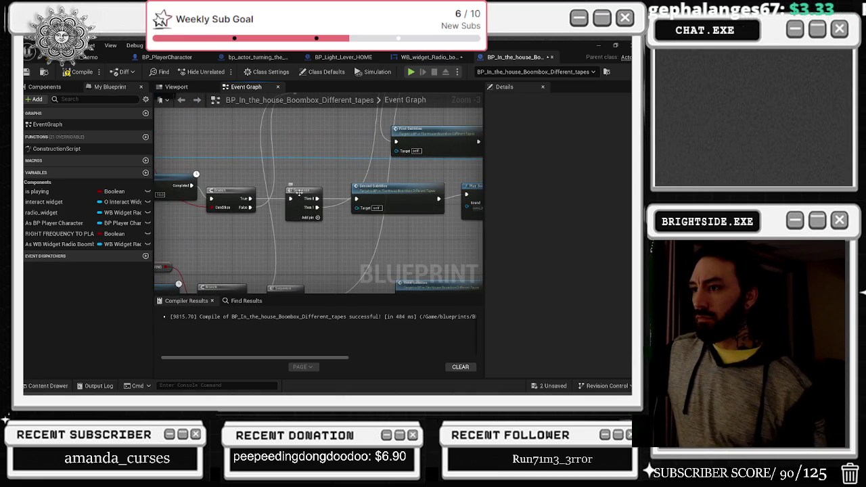
pyautogui.moveTo(299, 193); pyautogui.dragTo(281, 193)
pyautogui.click(312, 194)
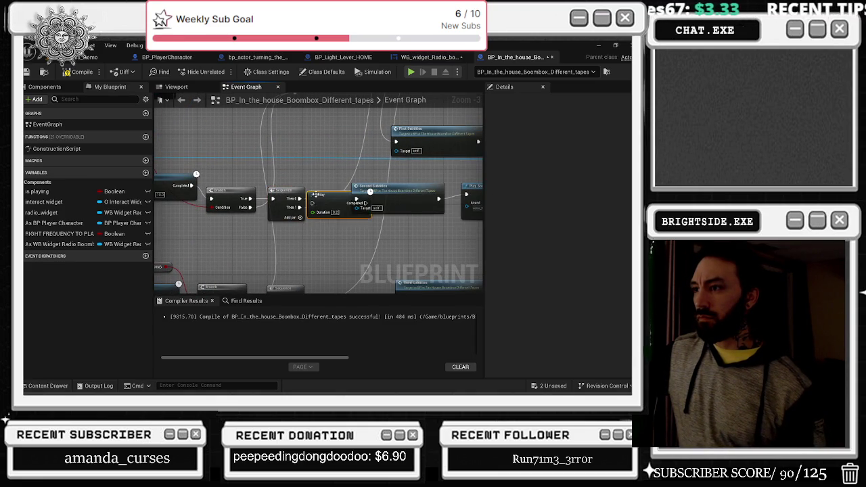
pyautogui.click(334, 212)
pyautogui.click(331, 173)
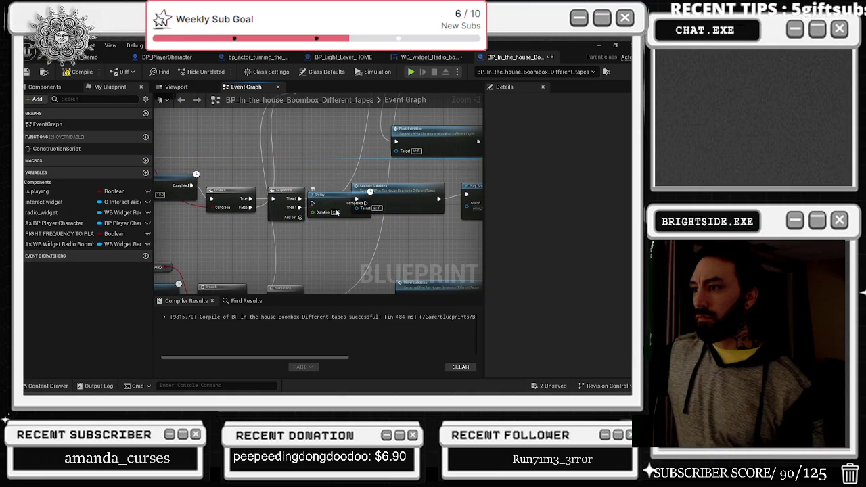
pyautogui.moveTo(368, 175)
pyautogui.mouseDown()
pyautogui.moveTo(262, 188)
pyautogui.moveTo(286, 198)
pyautogui.mouseUp()
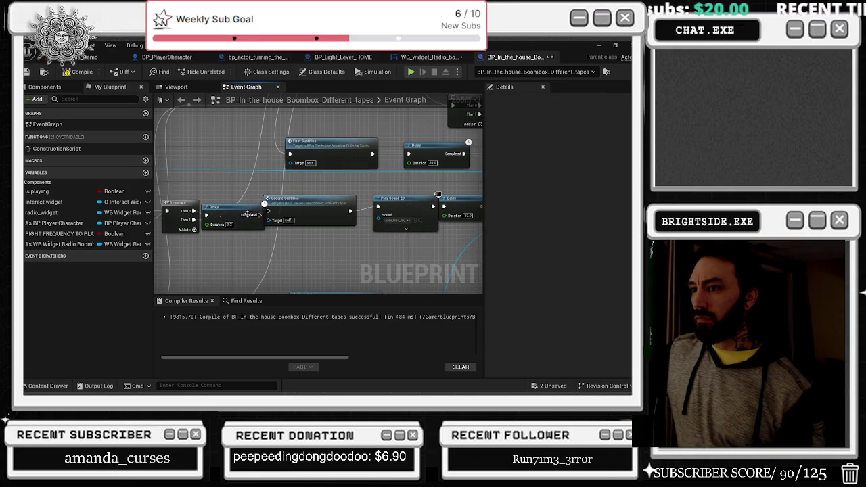
pyautogui.moveTo(283, 202); pyautogui.dragTo(296, 203)
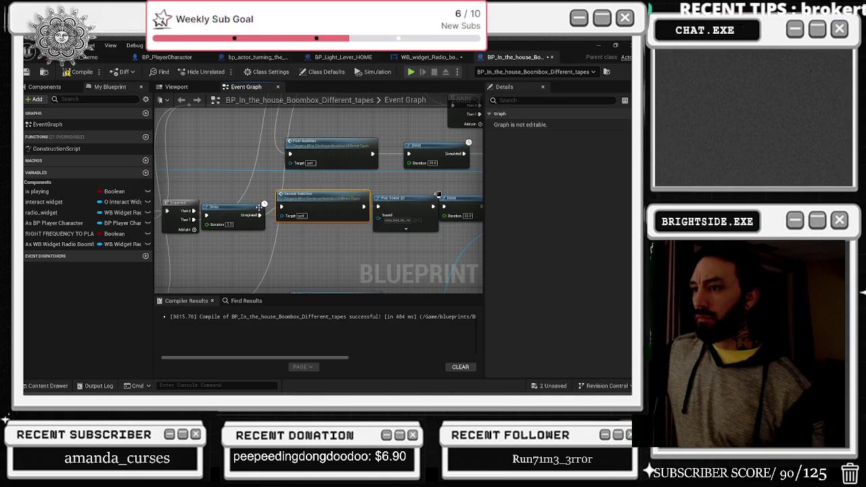
pyautogui.moveTo(357, 205); pyautogui.dragTo(234, 192)
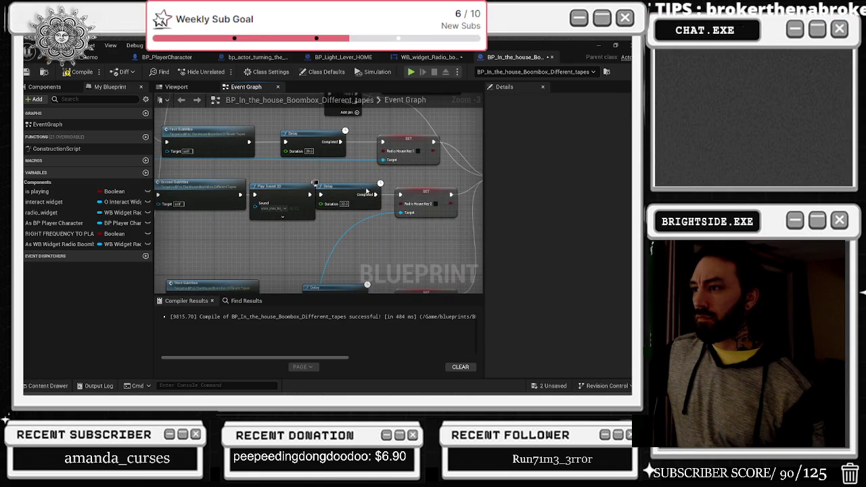
pyautogui.moveTo(366, 191); pyautogui.dragTo(332, 201)
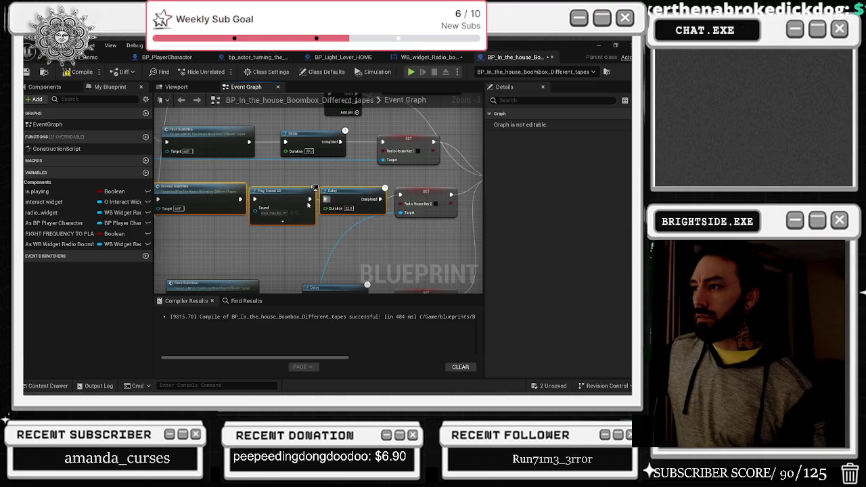
# Save both unsaved assets via Save All.
pyautogui.click(426, 203)
pyautogui.scroll(-4, 438, 216)
pyautogui.moveTo(223, 267); pyautogui.dragTo(352, 259)
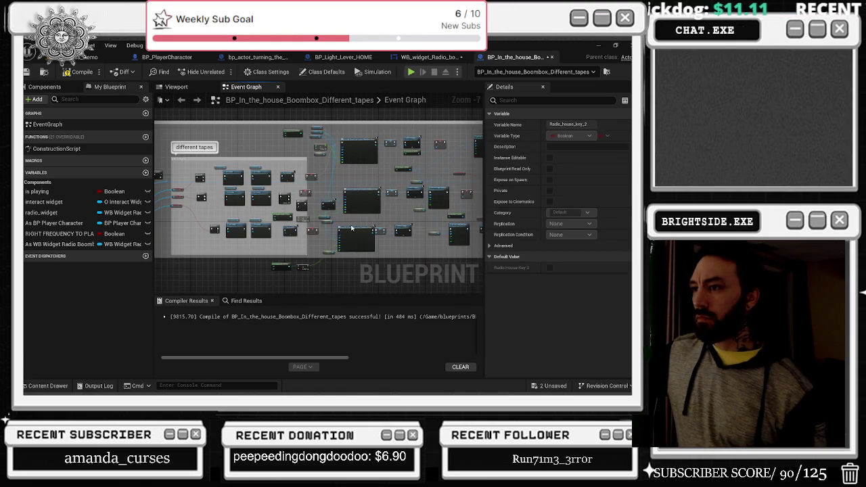
pyautogui.click(350, 259)
pyautogui.moveTo(373, 274); pyautogui.dragTo(389, 274)
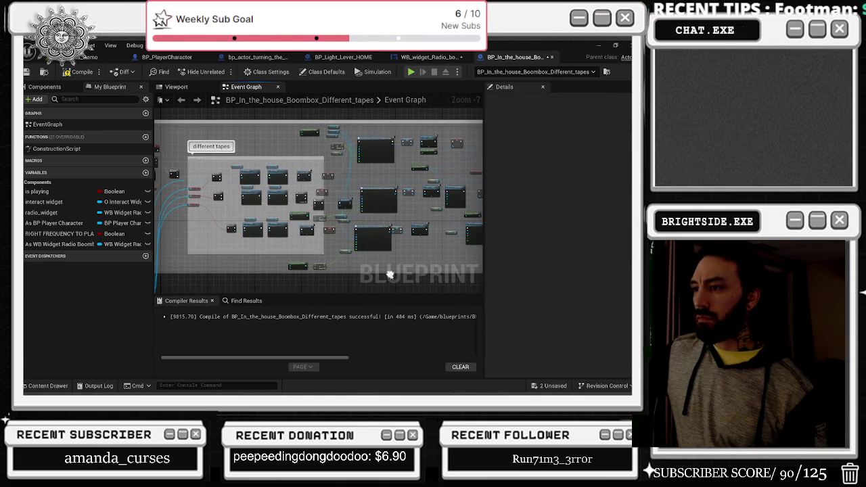
pyautogui.click(539, 383)
pyautogui.click(390, 312)
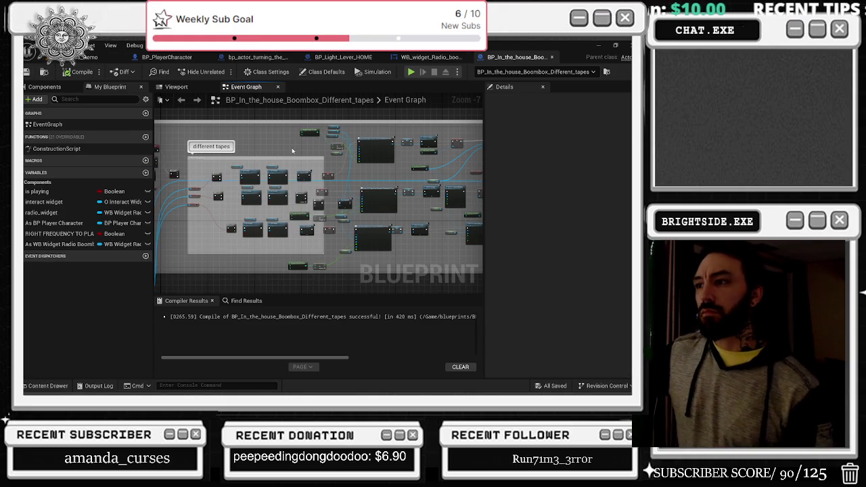
# Paste the SET Show Mouse Cursor node right after Set View Target with Blend.
pyautogui.scroll(3, 326, 219)
pyautogui.scroll(1, 326, 218)
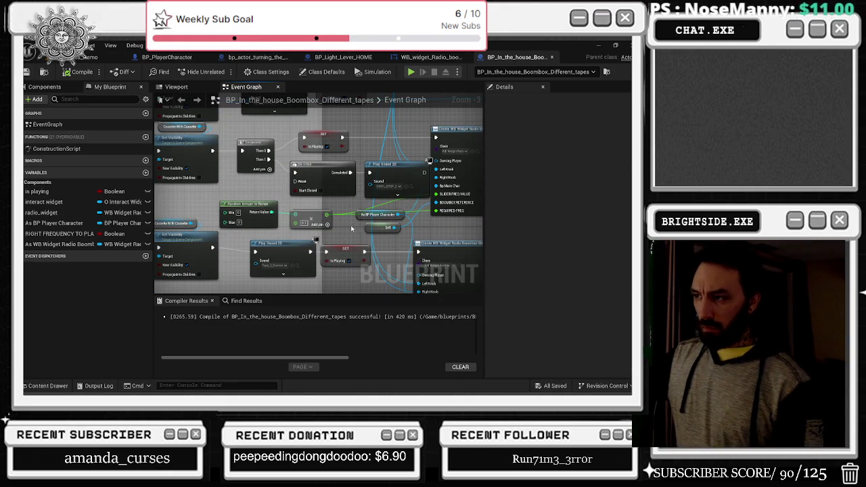
pyautogui.moveTo(351, 229); pyautogui.dragTo(493, 217)
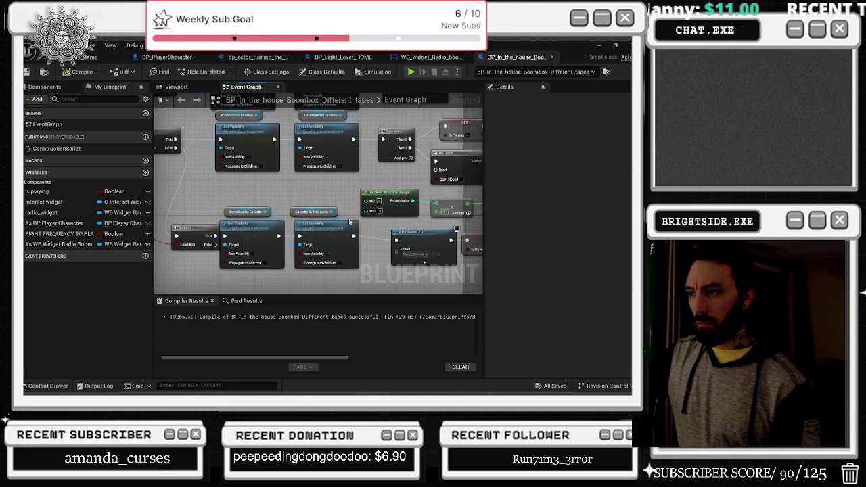
pyautogui.moveTo(230, 218); pyautogui.dragTo(319, 214)
pyautogui.moveTo(216, 229)
pyautogui.mouseDown()
pyautogui.moveTo(273, 183)
pyautogui.moveTo(267, 192)
pyautogui.moveTo(279, 197)
pyautogui.moveTo(301, 183)
pyautogui.moveTo(322, 195)
pyautogui.moveTo(236, 261)
pyautogui.mouseUp()
pyautogui.moveTo(405, 175)
pyautogui.mouseDown()
pyautogui.moveTo(284, 181)
pyautogui.moveTo(293, 204)
pyautogui.moveTo(270, 263)
pyautogui.mouseUp()
pyautogui.hotkey('ctrl', 'v')
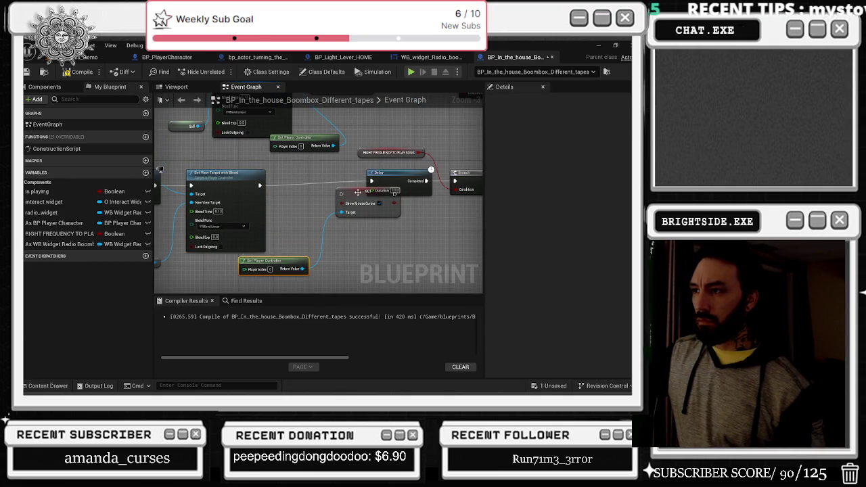
pyautogui.moveTo(354, 194); pyautogui.dragTo(296, 179)
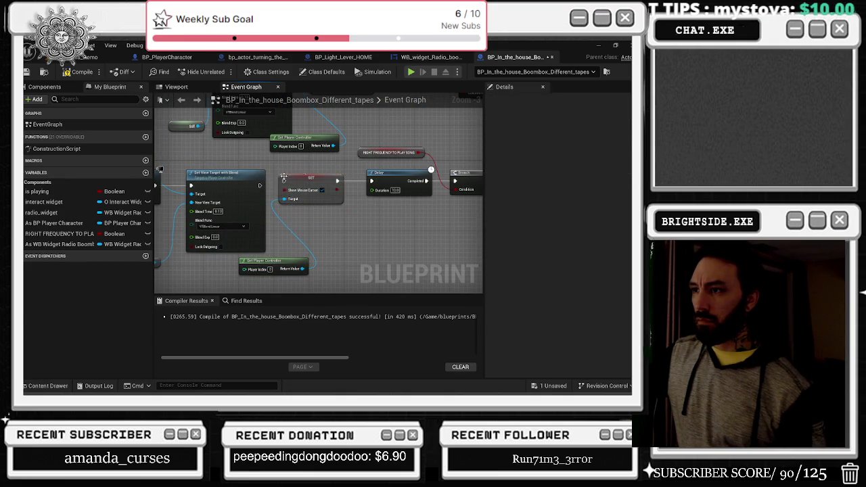
pyautogui.click(305, 177)
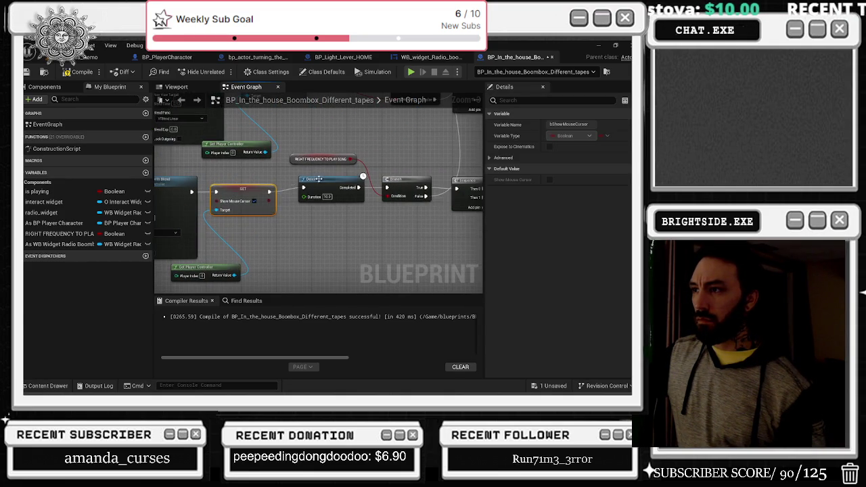
# Review the Branch and Radio_house_key_3 setter nodes, then recompile the boombox blueprint.
pyautogui.click(421, 182)
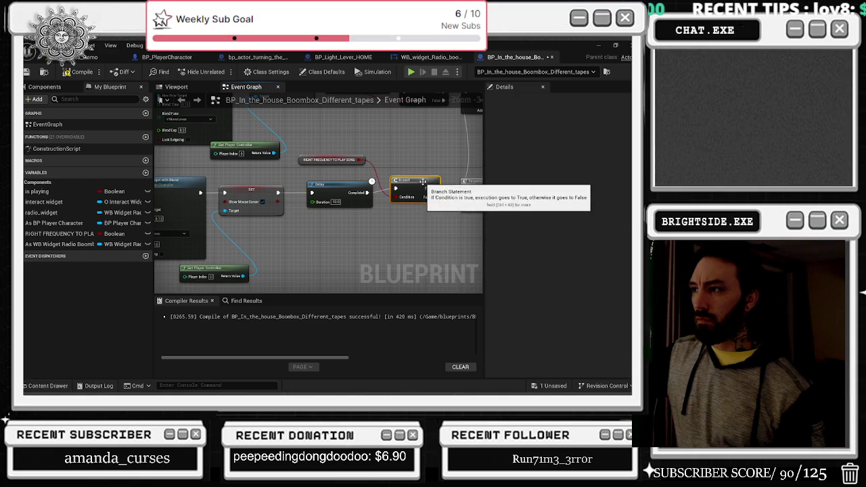
pyautogui.scroll(-4, 422, 181)
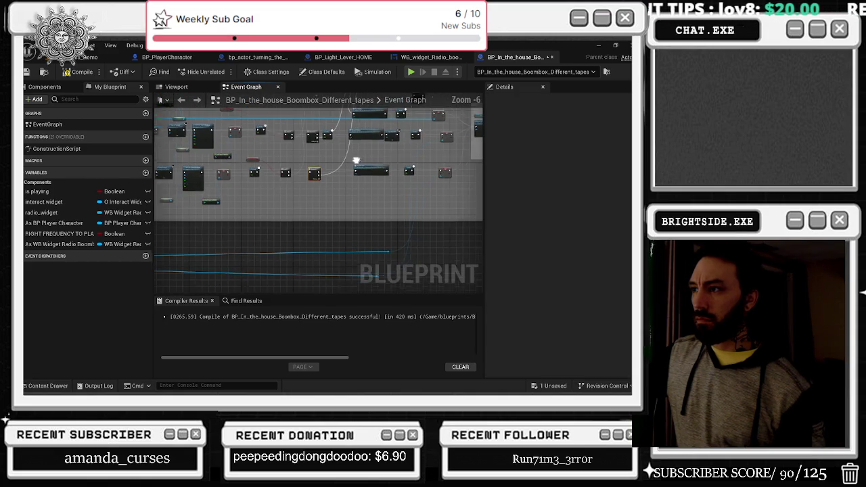
pyautogui.click(439, 183)
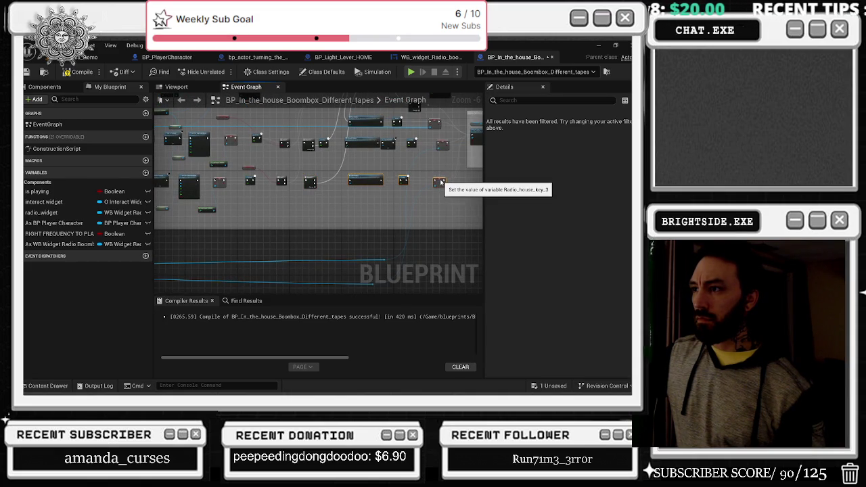
pyautogui.moveTo(441, 182); pyautogui.dragTo(333, 202)
pyautogui.scroll(4, 333, 202)
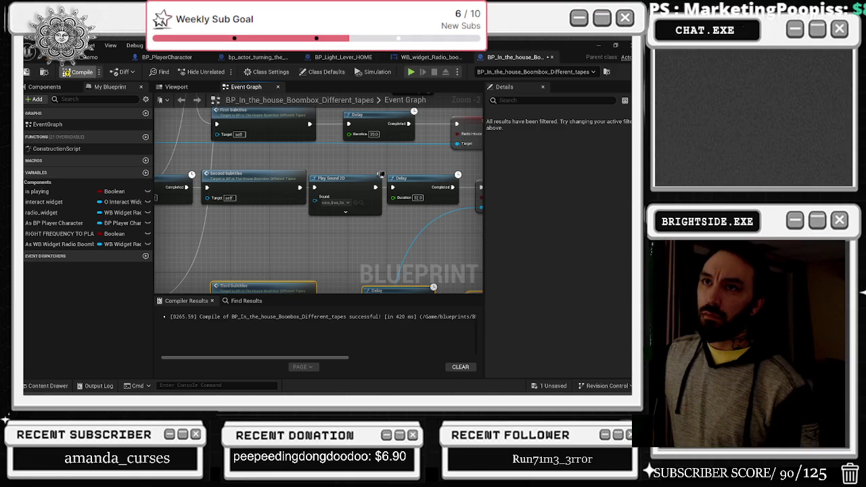
pyautogui.click(76, 72)
# Launch a Play In Editor test of the level.
pyautogui.scroll(-4, 440, 234)
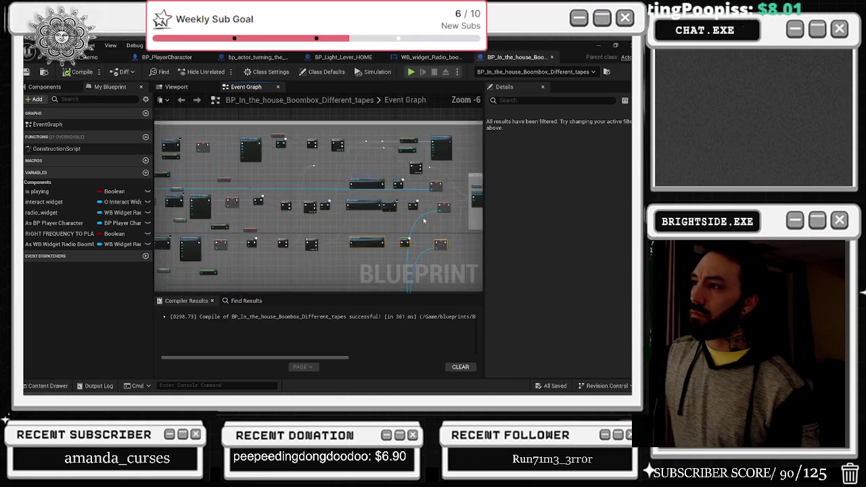
pyautogui.scroll(4, 268, 202)
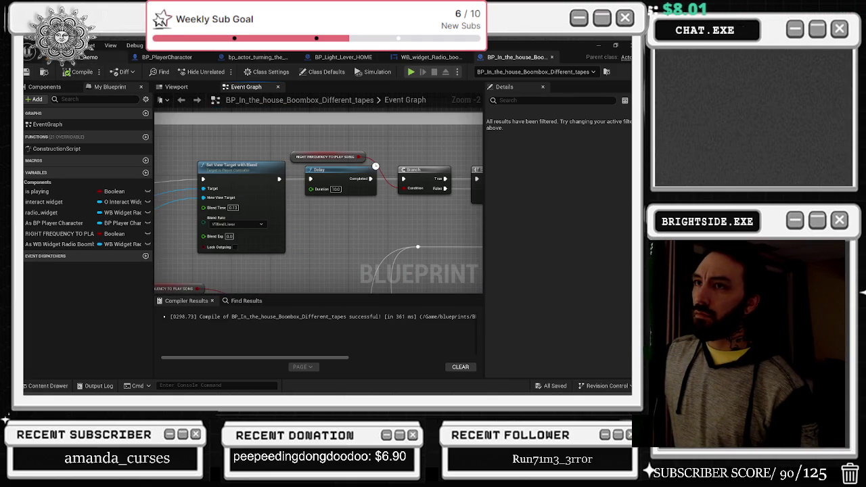
pyautogui.click(88, 57)
pyautogui.click(30, 71)
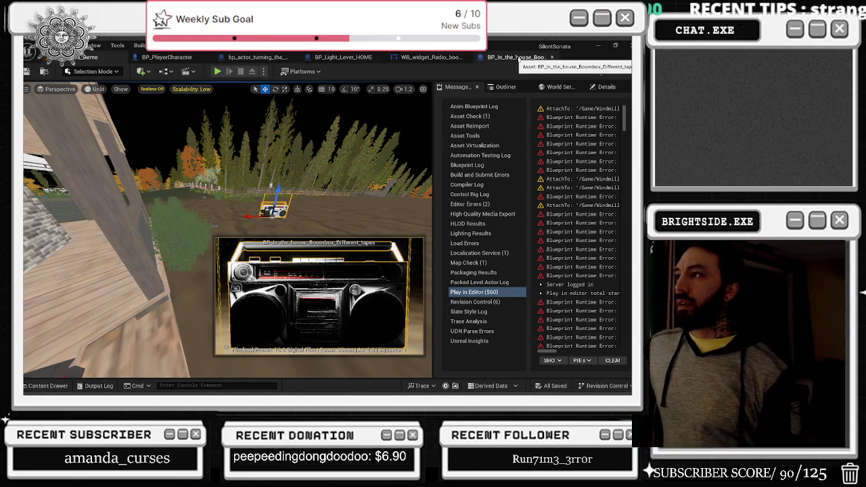
# Switch to the WB_widget_Radio_boombox_Ghettoblaster Event Graph and zoom around it.
pyautogui.click(428, 58)
pyautogui.scroll(-5, 341, 156)
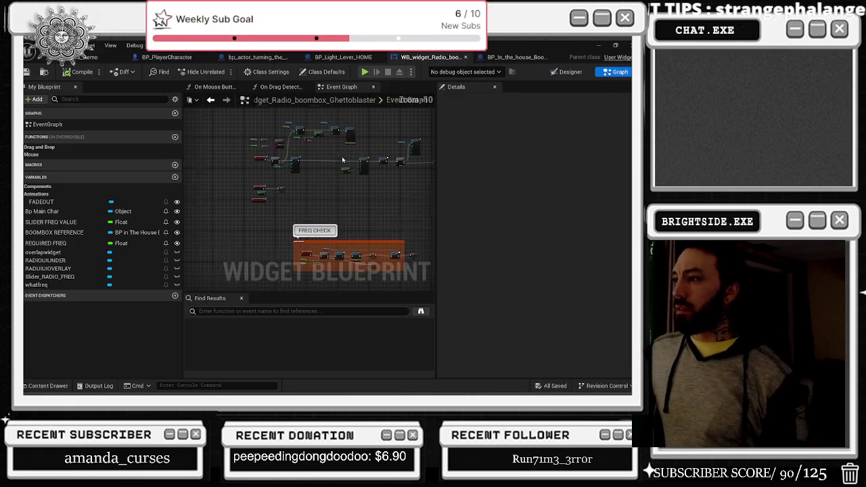
pyautogui.scroll(3, 332, 184)
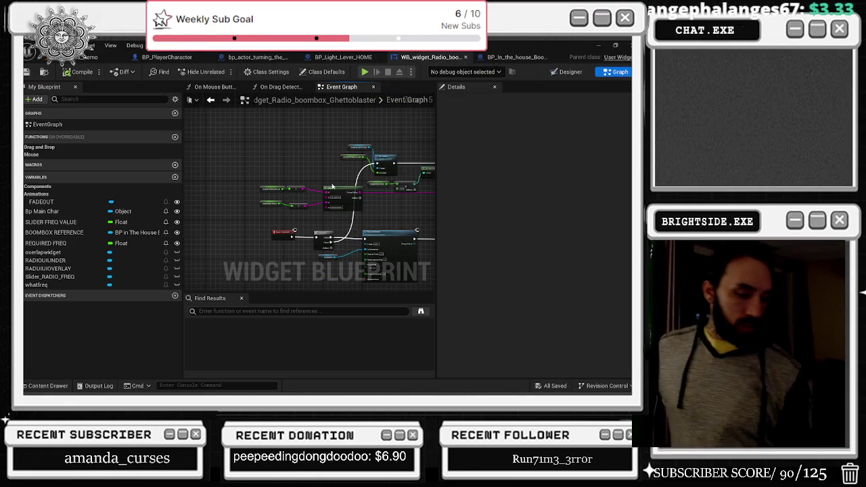
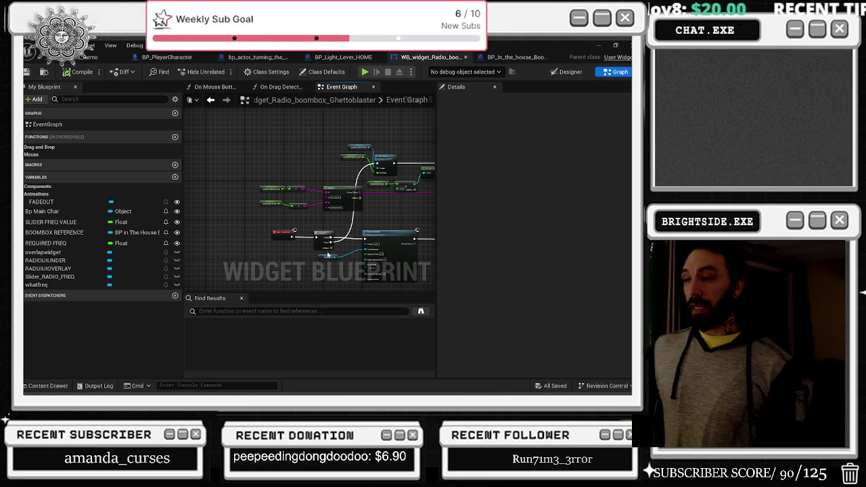
# Reposition the Event Construct and Sequence nodes and move the FADEOUT node down-right.
pyautogui.scroll(5, 328, 255)
pyautogui.moveTo(350, 233); pyautogui.dragTo(227, 211)
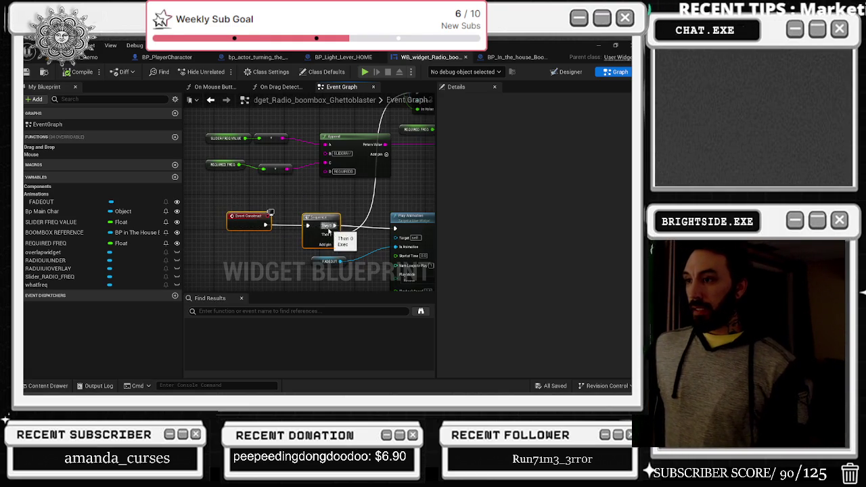
pyautogui.moveTo(315, 222); pyautogui.dragTo(310, 224)
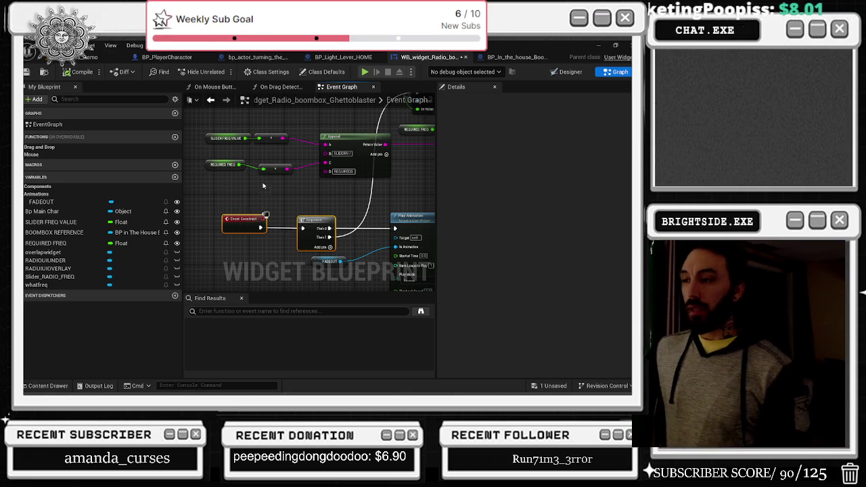
pyautogui.moveTo(334, 203); pyautogui.dragTo(290, 174)
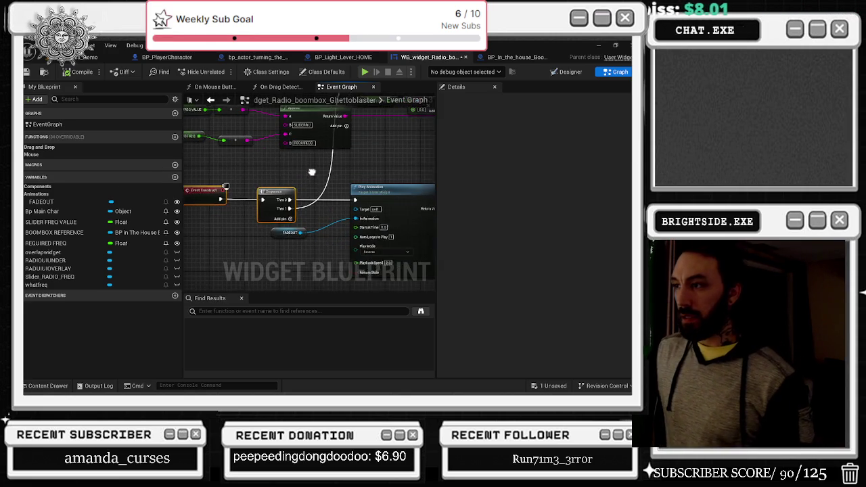
pyautogui.scroll(2, 422, 155)
pyautogui.moveTo(422, 155); pyautogui.dragTo(462, 152)
pyautogui.click(258, 208)
pyautogui.moveTo(258, 208); pyautogui.dragTo(279, 228)
pyautogui.moveTo(321, 195)
pyautogui.mouseDown()
pyautogui.moveTo(423, 212)
pyautogui.moveTo(296, 206)
pyautogui.moveTo(157, 178)
pyautogui.moveTo(341, 217)
pyautogui.moveTo(318, 223)
pyautogui.moveTo(352, 209)
pyautogui.moveTo(306, 205)
pyautogui.mouseUp()
pyautogui.click(423, 213)
# Place a new Branch node ahead of the FADEOUT Play Animation call.
pyautogui.moveTo(379, 176)
pyautogui.mouseDown()
pyautogui.moveTo(205, 192)
pyautogui.moveTo(211, 216)
pyautogui.mouseUp()
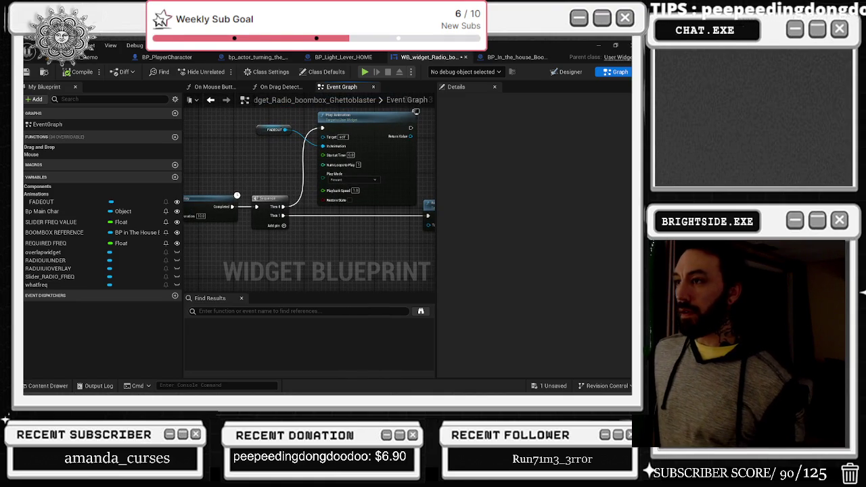
pyautogui.moveTo(211, 216); pyautogui.dragTo(189, 216)
pyautogui.moveTo(394, 111); pyautogui.dragTo(354, 169)
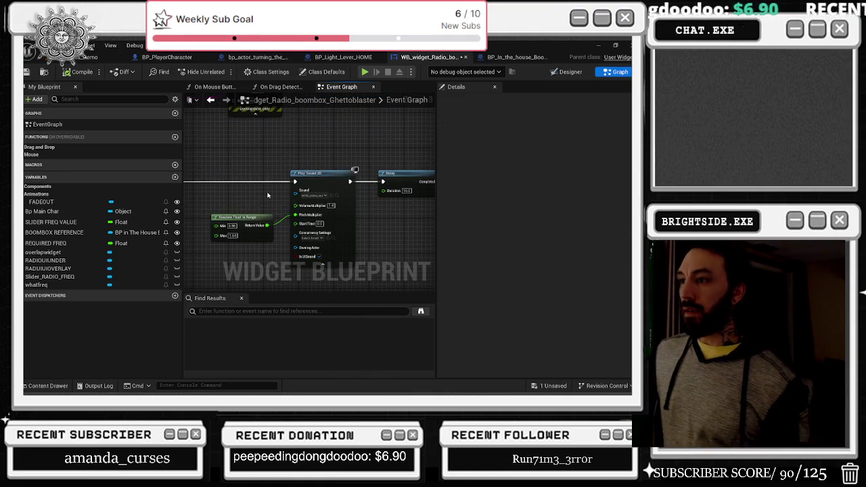
pyautogui.moveTo(267, 192); pyautogui.dragTo(375, 189)
pyautogui.moveTo(223, 177)
pyautogui.mouseDown()
pyautogui.moveTo(277, 181)
pyautogui.moveTo(283, 233)
pyautogui.moveTo(264, 203)
pyautogui.moveTo(243, 223)
pyautogui.moveTo(312, 240)
pyautogui.mouseUp()
pyautogui.click(242, 224)
pyautogui.click(249, 182)
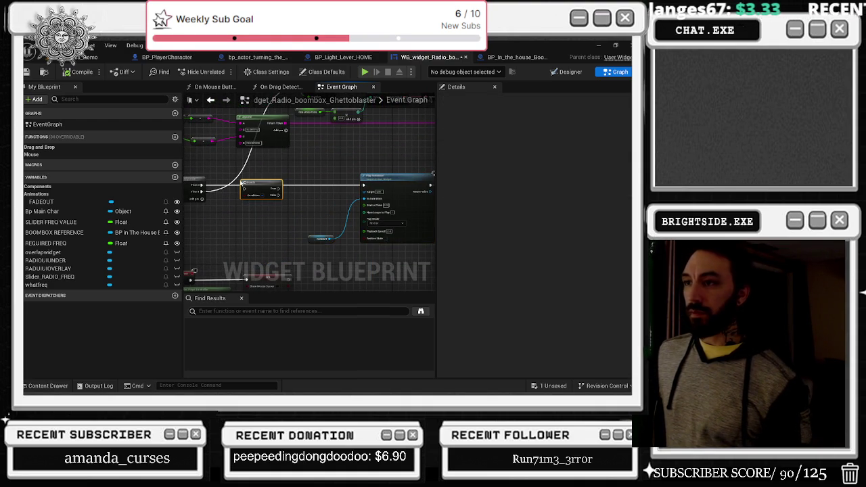
pyautogui.scroll(1, 252, 184)
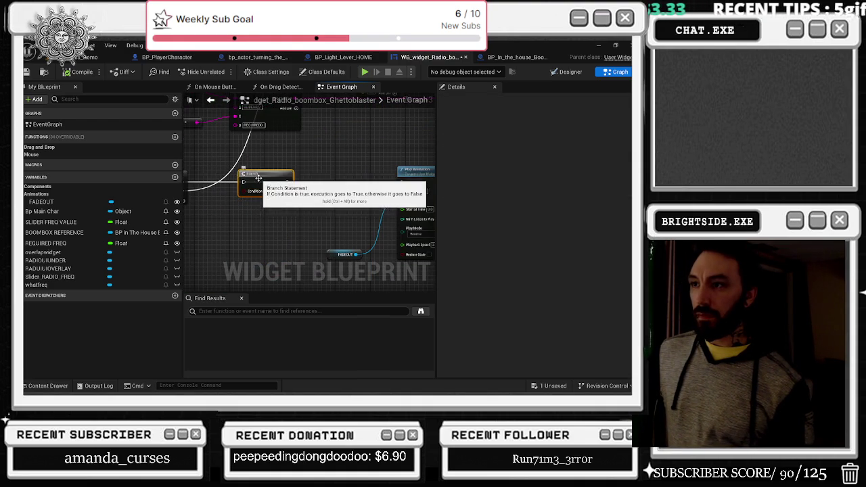
# Wire in the Branch and promote its Condition to a Boolean variable named 'is for player'.
pyautogui.moveTo(426, 180)
pyautogui.mouseDown()
pyautogui.moveTo(298, 187)
pyautogui.moveTo(319, 184)
pyautogui.moveTo(277, 165)
pyautogui.moveTo(415, 202)
pyautogui.moveTo(350, 192)
pyautogui.mouseUp()
pyautogui.rightClick(333, 183)
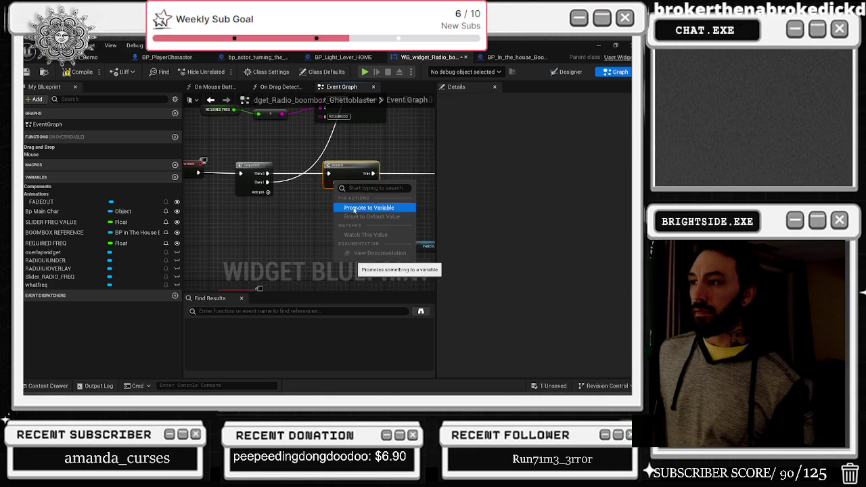
pyautogui.click(354, 208)
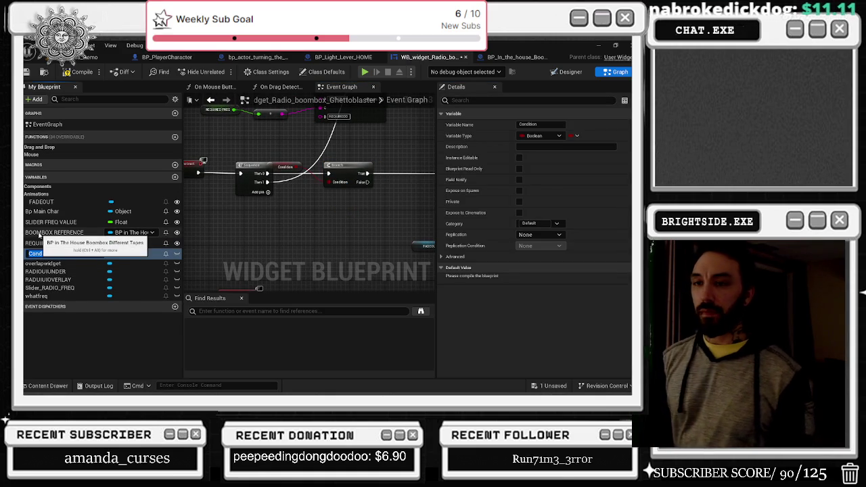
pyautogui.write('is for player')
pyautogui.press('Return')
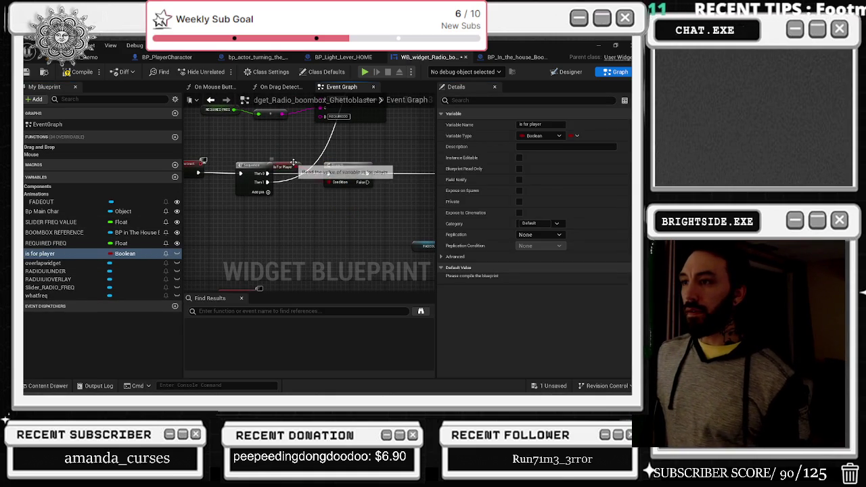
pyautogui.moveTo(283, 167); pyautogui.dragTo(284, 219)
pyautogui.click(283, 220)
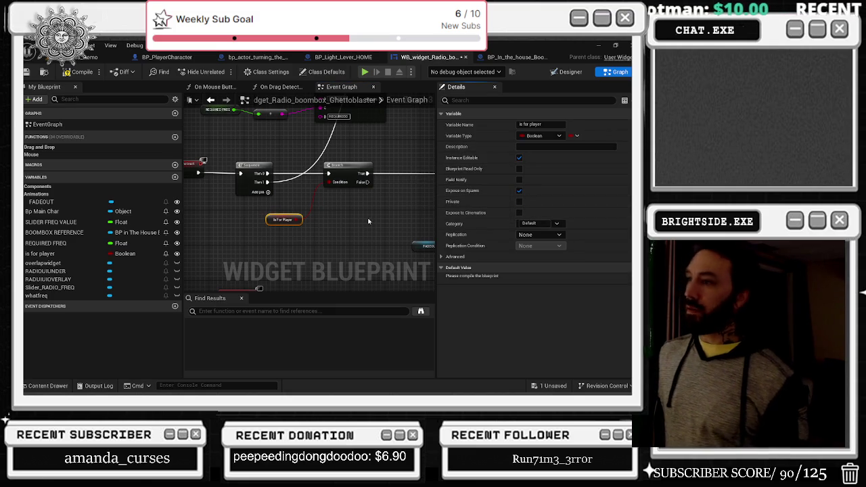
pyautogui.scroll(-6, 387, 194)
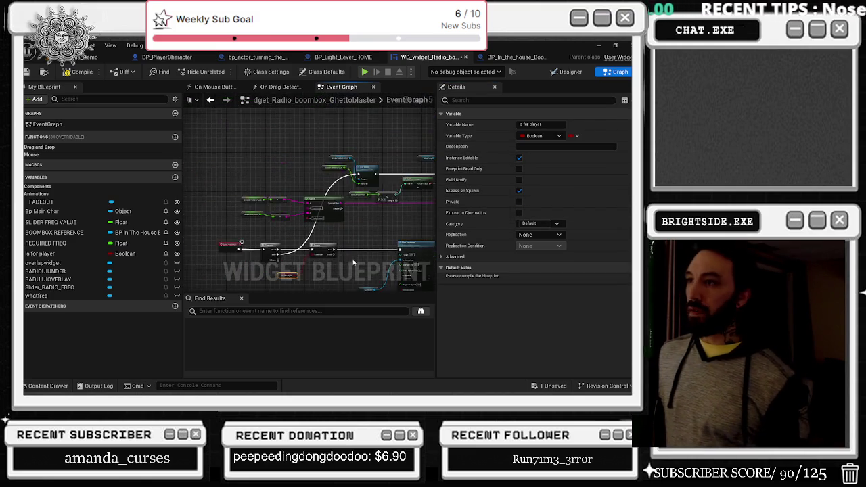
# Marquee-select the upper cluster of nodes and drag it up and to the left.
pyautogui.moveTo(353, 226); pyautogui.dragTo(286, 198)
pyautogui.moveTo(218, 141); pyautogui.dragTo(385, 207)
pyautogui.moveTo(379, 174); pyautogui.dragTo(374, 164)
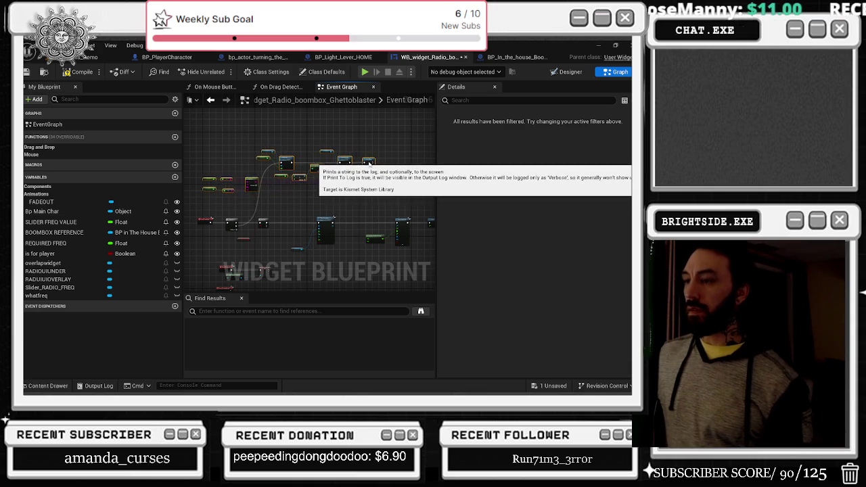
pyautogui.moveTo(337, 200); pyautogui.dragTo(269, 173)
pyautogui.scroll(5, 269, 173)
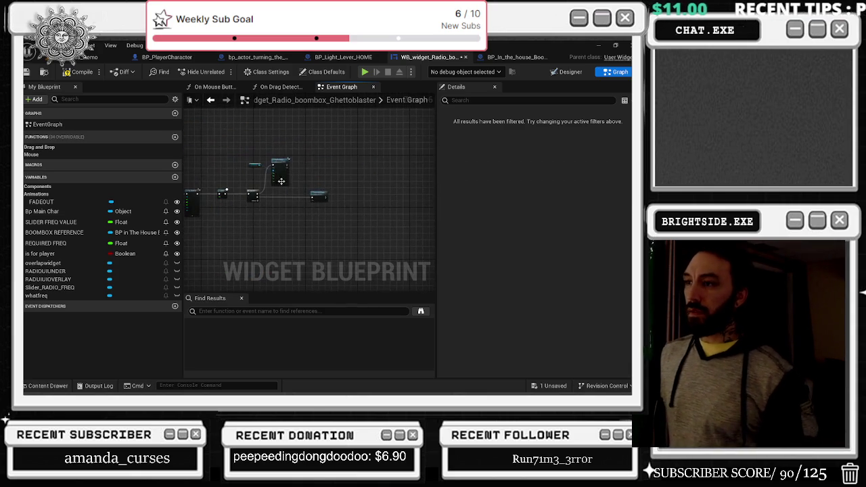
pyautogui.scroll(-1, 304, 204)
# Survey the rearranged graph, from Remove from Parent and Play Sound 2D to the Branch and Play Animation.
pyautogui.moveTo(304, 204); pyautogui.dragTo(407, 202)
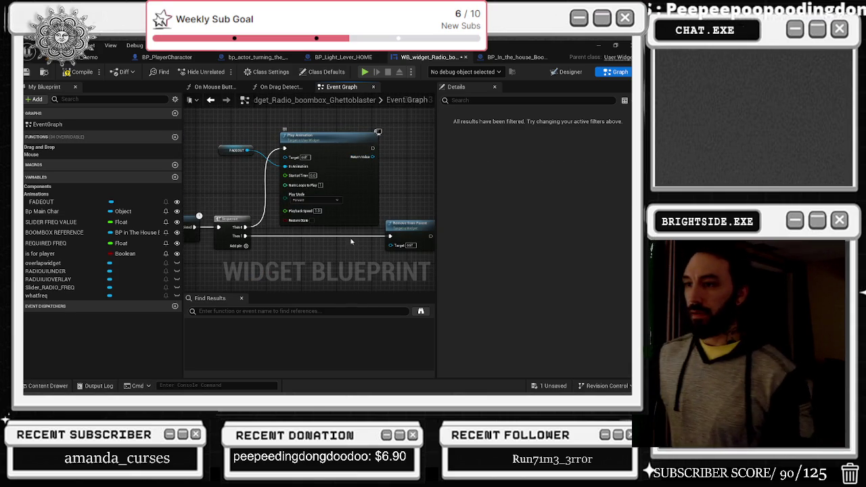
pyautogui.moveTo(338, 269)
pyautogui.mouseDown()
pyautogui.moveTo(406, 257)
pyautogui.moveTo(379, 203)
pyautogui.moveTo(419, 156)
pyautogui.mouseUp()
pyautogui.moveTo(383, 178)
pyautogui.mouseDown()
pyautogui.moveTo(305, 196)
pyautogui.moveTo(376, 202)
pyautogui.mouseUp()
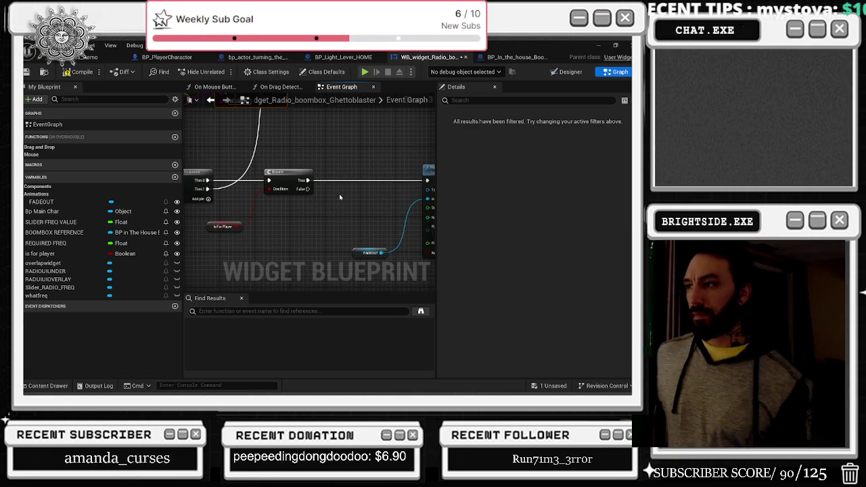
pyautogui.scroll(-2, 340, 197)
pyautogui.moveTo(353, 192); pyautogui.dragTo(321, 186)
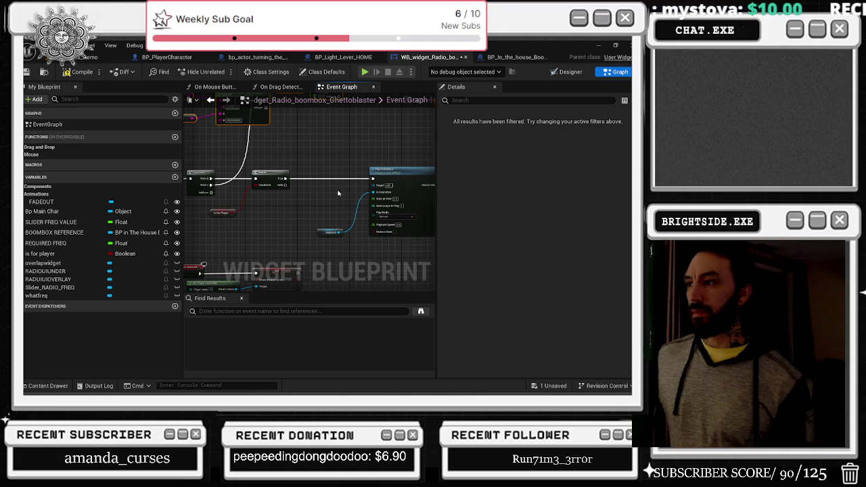
pyautogui.scroll(-2, 309, 194)
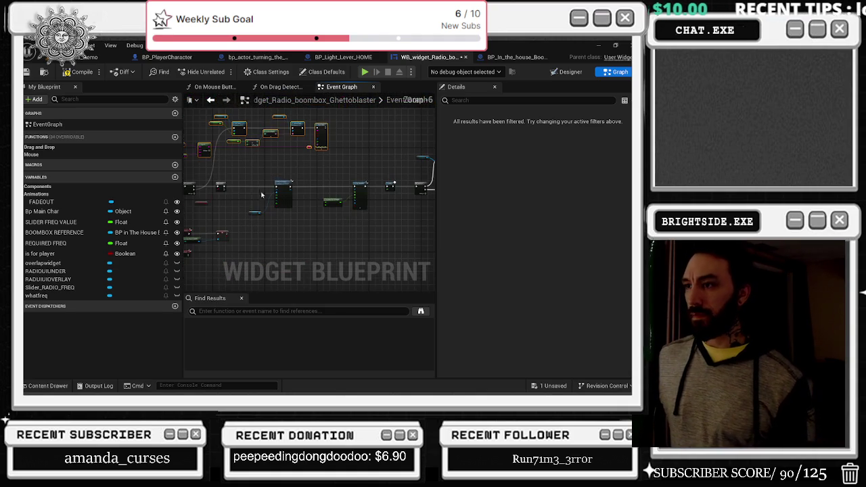
pyautogui.scroll(-1, 265, 183)
pyautogui.moveTo(257, 175)
pyautogui.mouseDown()
pyautogui.moveTo(377, 165)
pyautogui.moveTo(325, 157)
pyautogui.mouseUp()
pyautogui.moveTo(273, 192)
pyautogui.mouseDown()
pyautogui.moveTo(329, 226)
pyautogui.moveTo(290, 227)
pyautogui.moveTo(255, 260)
pyautogui.mouseUp()
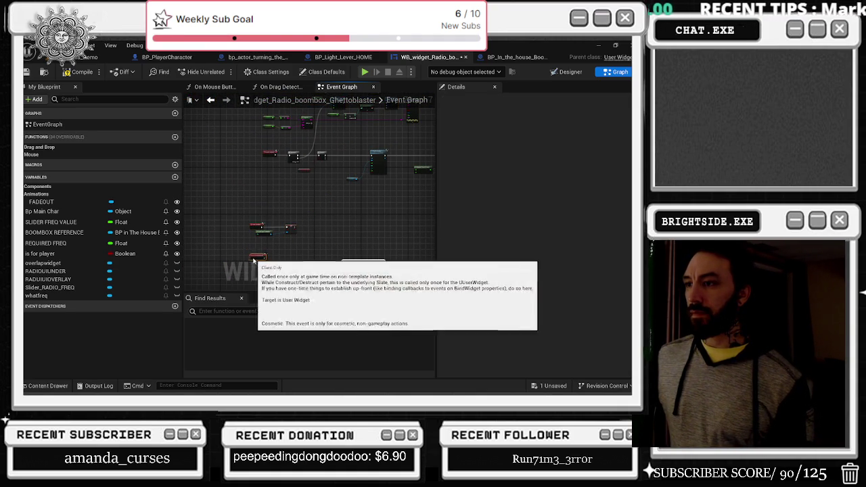
pyautogui.scroll(5, 326, 232)
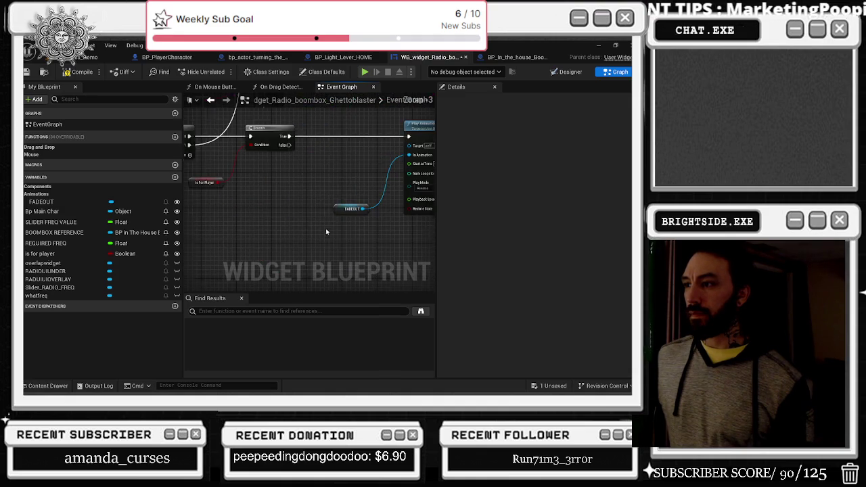
pyautogui.click(345, 214)
pyautogui.scroll(2, 378, 146)
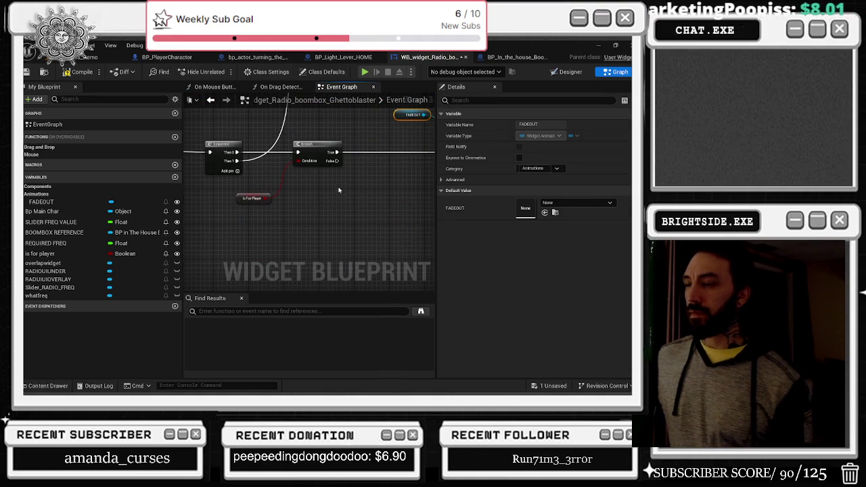
pyautogui.moveTo(345, 224)
pyautogui.mouseDown()
pyautogui.moveTo(342, 181)
pyautogui.moveTo(316, 193)
pyautogui.mouseUp()
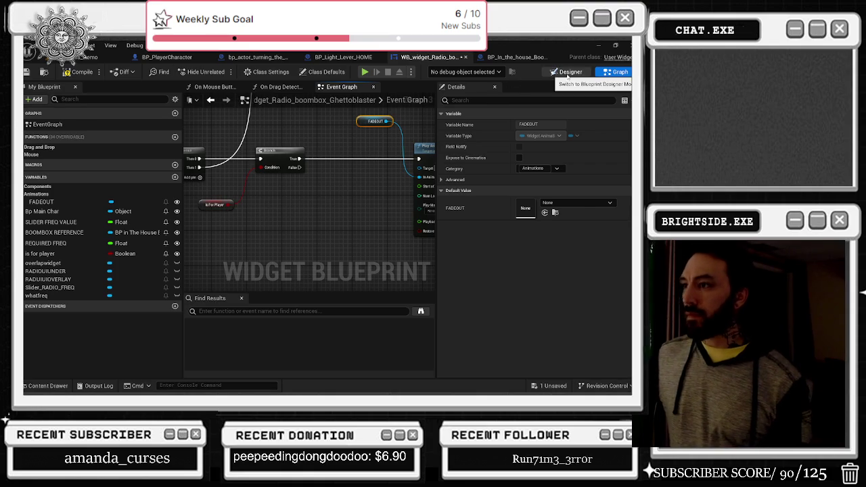
# Inspect the RADIO UI UNDER image in the Designer, then return to the Graph.
pyautogui.click(568, 73)
pyautogui.click(336, 207)
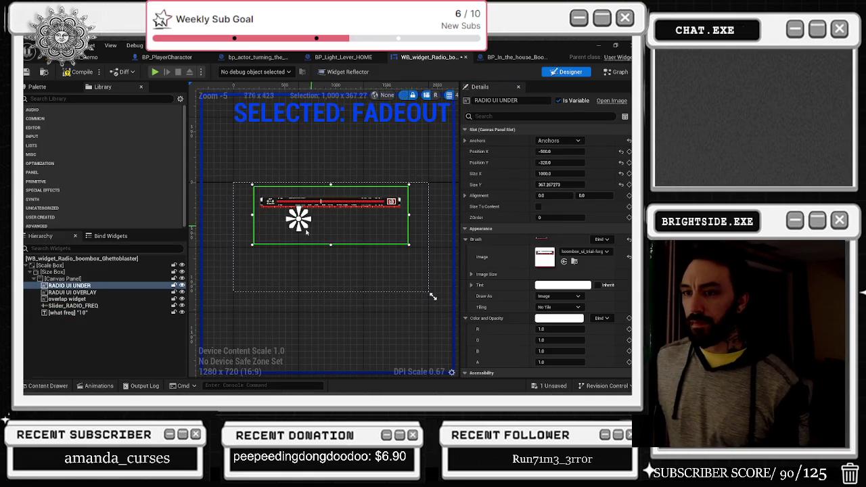
pyautogui.click(618, 73)
# Add getter nodes for overlapwidget, RADUIUIOVERLAY and Slider_RADIO_FREQ below the Branch.
pyautogui.moveTo(47, 262); pyautogui.dragTo(264, 238)
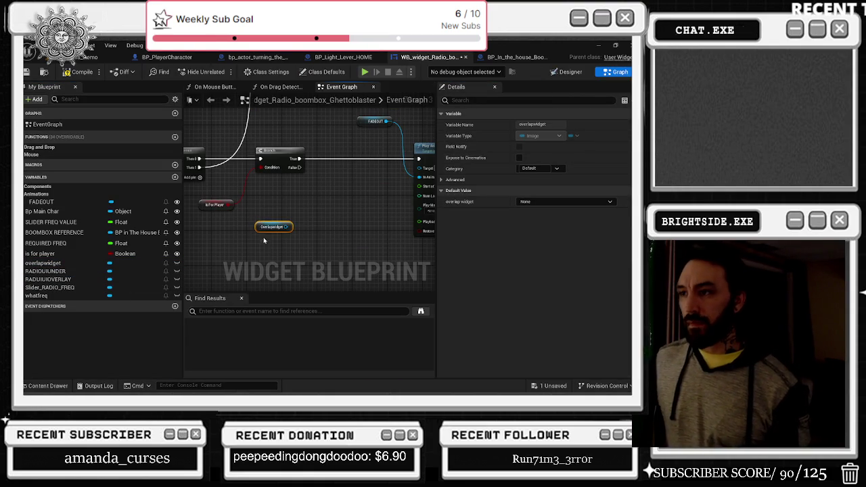
pyautogui.moveTo(47, 279)
pyautogui.mouseDown()
pyautogui.moveTo(290, 256)
pyautogui.moveTo(274, 259)
pyautogui.mouseUp()
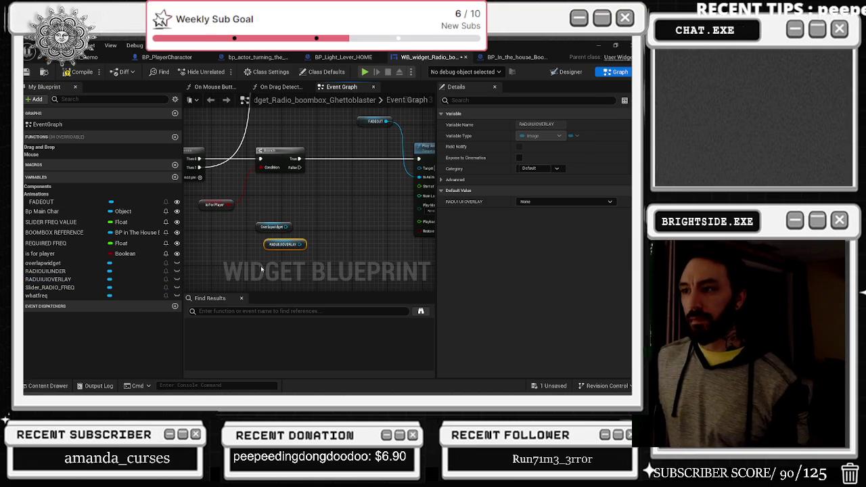
pyautogui.moveTo(60, 287)
pyautogui.mouseDown()
pyautogui.moveTo(267, 283)
pyautogui.moveTo(267, 258)
pyautogui.mouseUp()
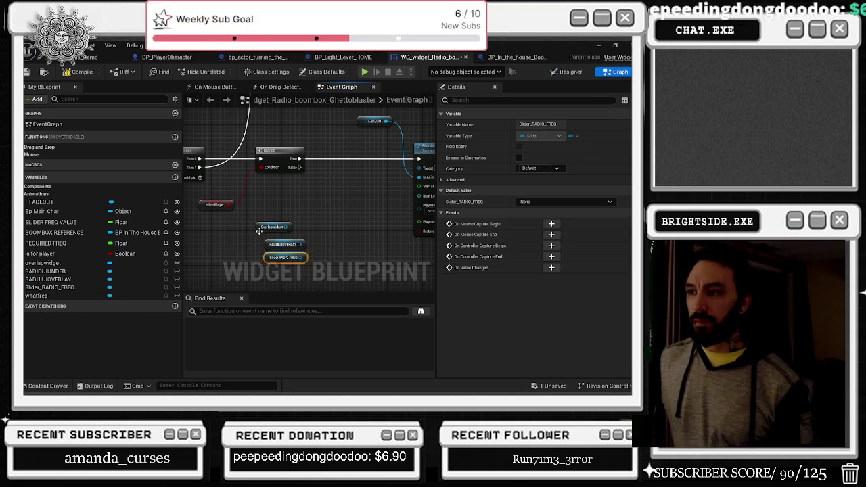
pyautogui.click(264, 230)
pyautogui.scroll(1, 265, 227)
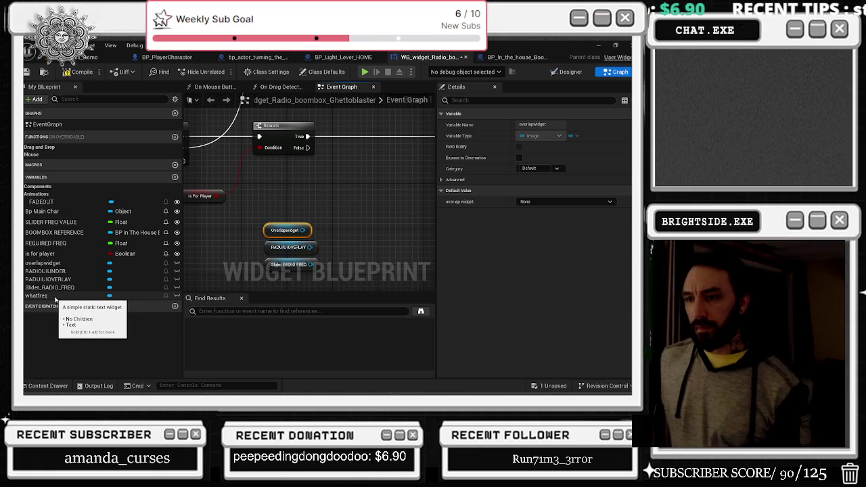
# Add a whatfreq getter and a Set Visibility node on the Branch's False output.
pyautogui.moveTo(59, 300)
pyautogui.mouseDown()
pyautogui.moveTo(87, 298)
pyautogui.moveTo(289, 214)
pyautogui.mouseUp()
pyautogui.moveTo(305, 153)
pyautogui.mouseDown()
pyautogui.moveTo(305, 176)
pyautogui.moveTo(305, 153)
pyautogui.moveTo(325, 182)
pyautogui.mouseUp()
pyautogui.write('se')
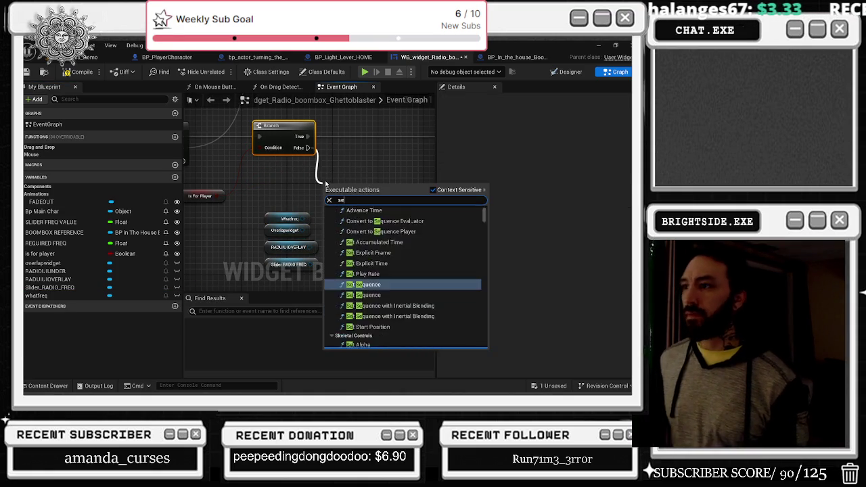
pyautogui.write('t visi')
pyautogui.press('Return')
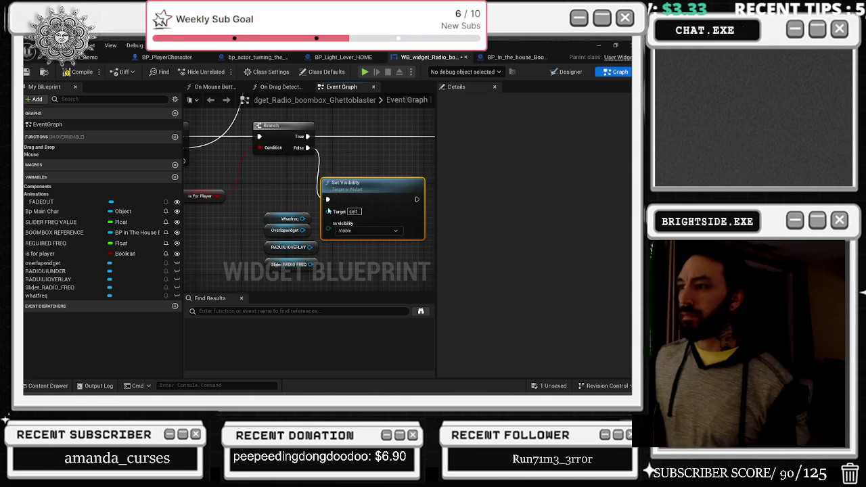
# Set In Visibility to Hidden and wire whatfreq into the Set Visibility Target.
pyautogui.click(352, 231)
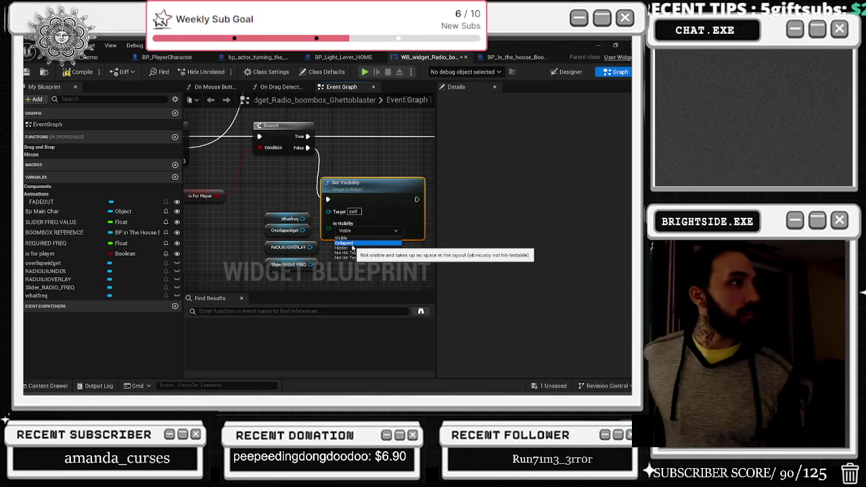
pyautogui.click(352, 244)
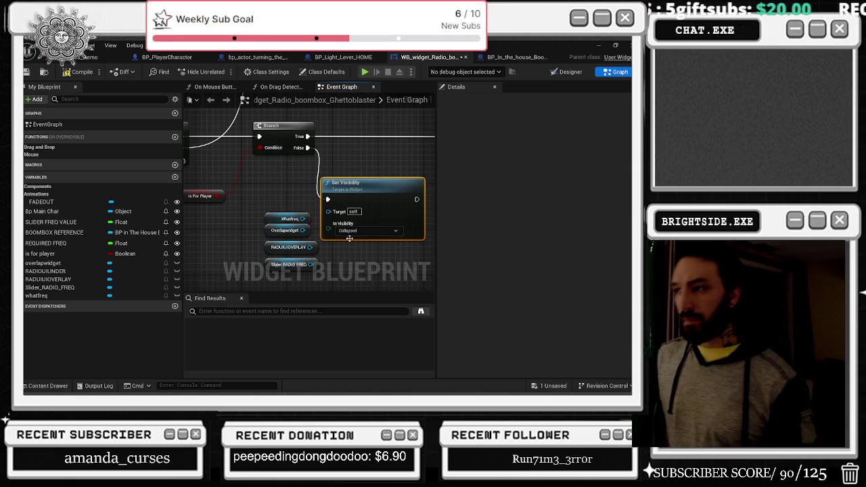
pyautogui.click(352, 231)
pyautogui.click(348, 248)
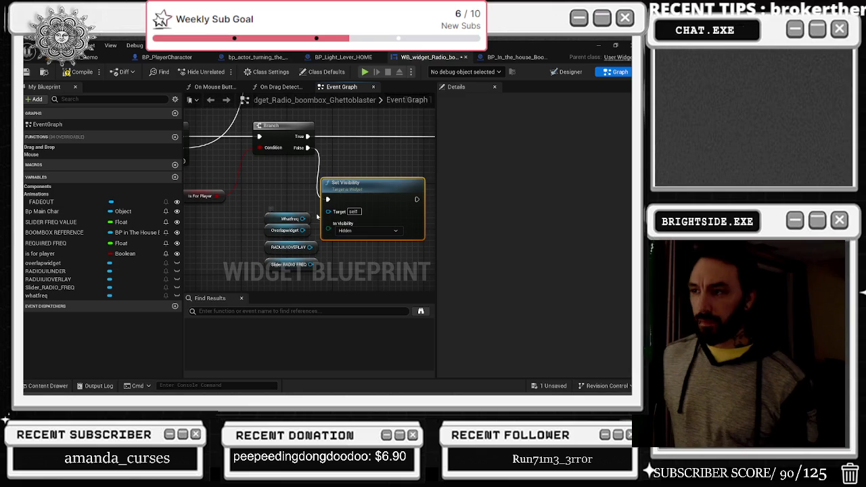
pyautogui.moveTo(303, 219); pyautogui.dragTo(330, 217)
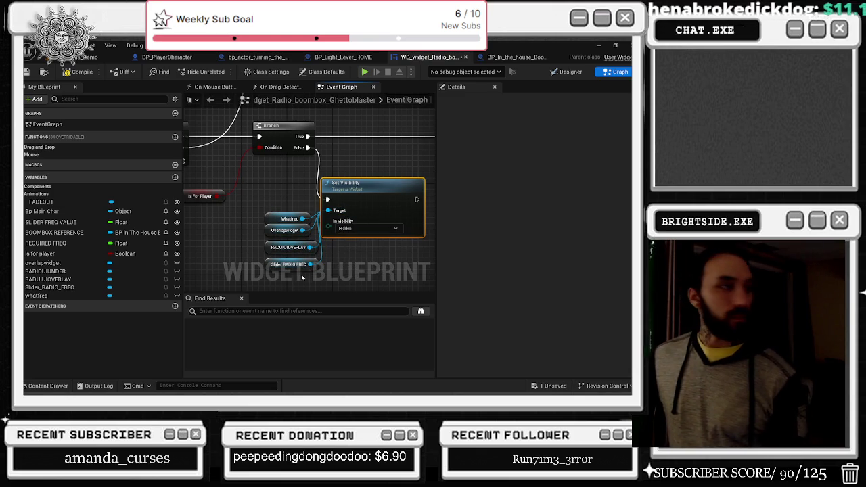
pyautogui.hotkey('alt', 'Tab')
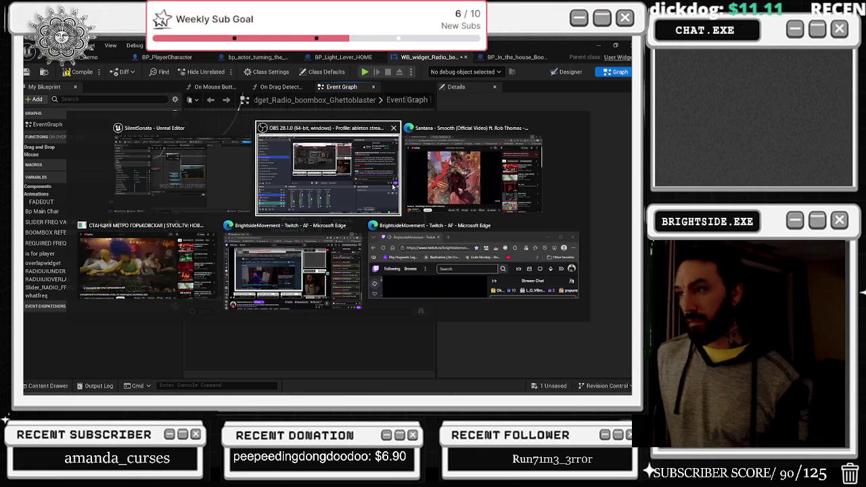
# In Edge, skip ahead in Smoke On the Water, then play Cypress Hill's Make a Move.
pyautogui.hotkey('alt', 'Tab')
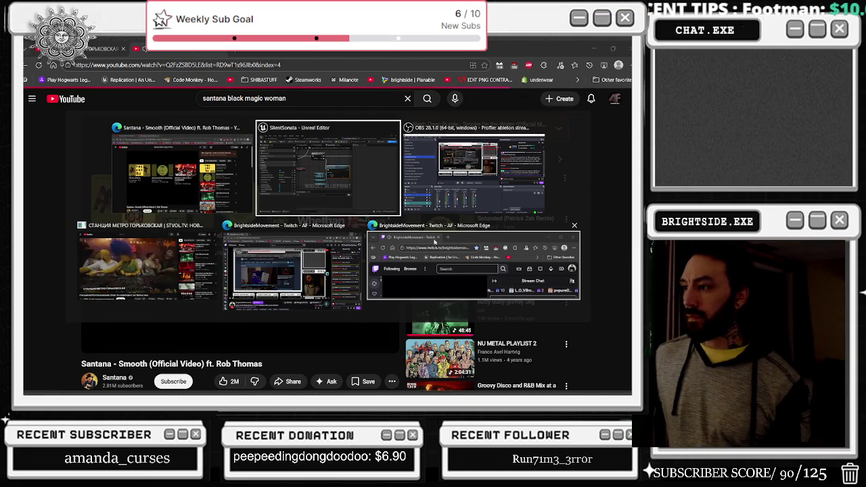
pyautogui.press('Escape')
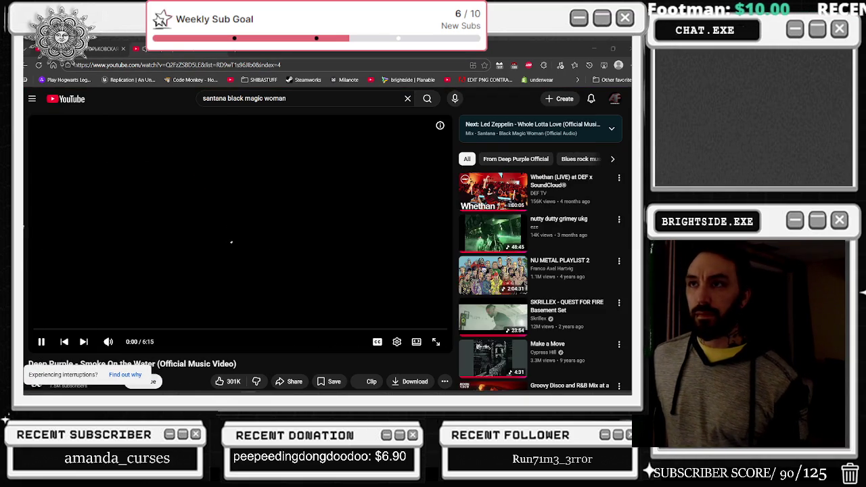
pyautogui.hotkey('alt', 'Tab')
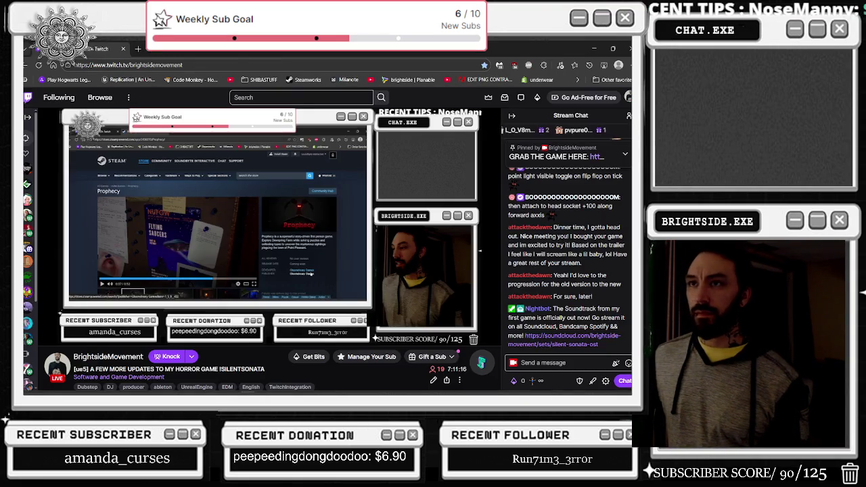
pyautogui.hotkey('alt', 'Tab')
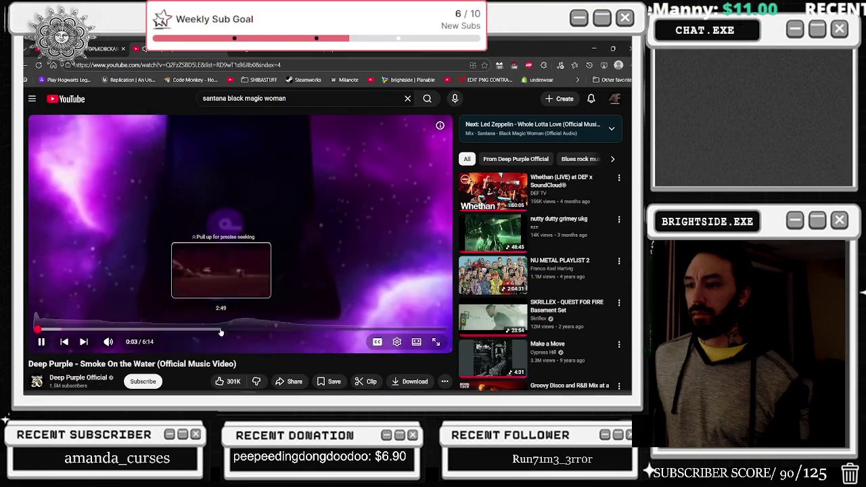
pyautogui.click(99, 330)
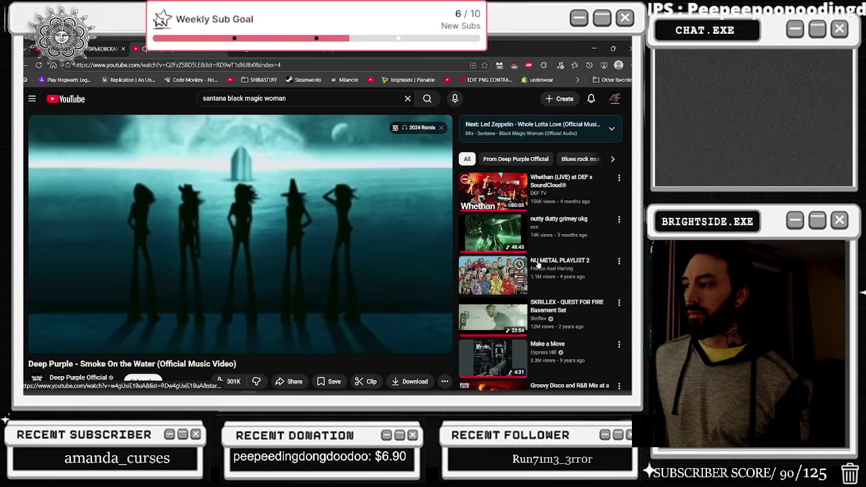
pyautogui.scroll(-2, 552, 276)
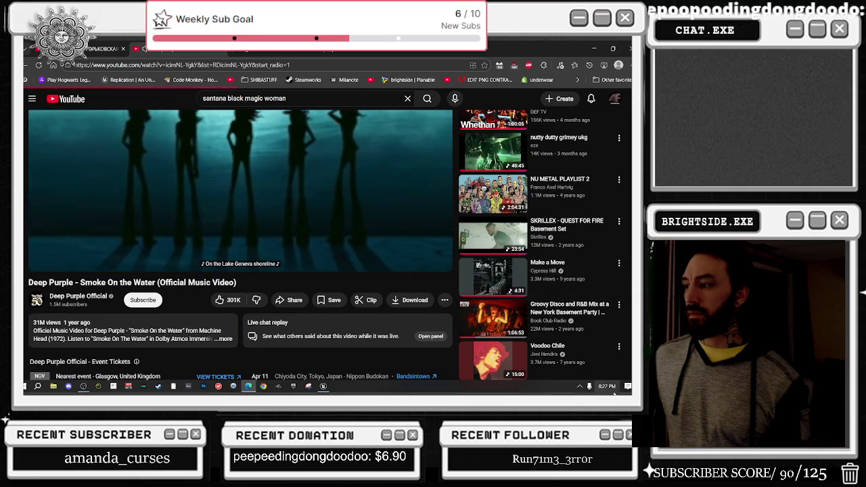
pyautogui.click(547, 264)
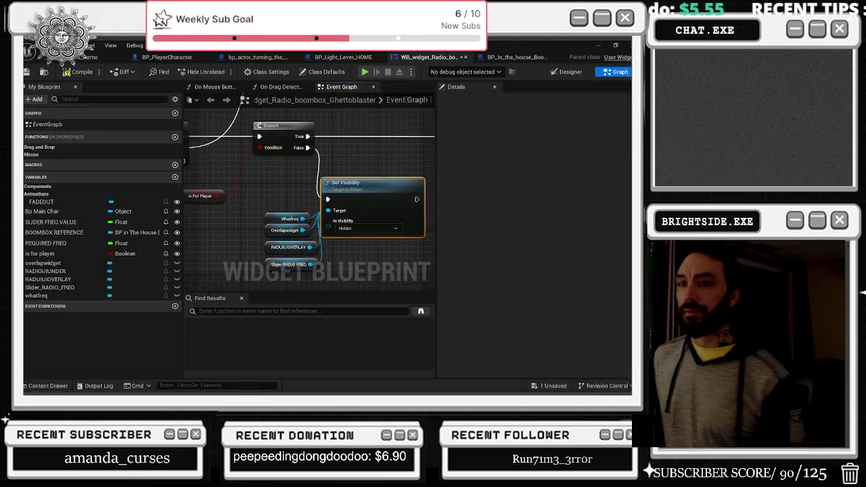
# Keep Set Visibility at Hidden, select it with its reference nodes, and save the radio widget.
pyautogui.hotkey('alt', 'Tab')
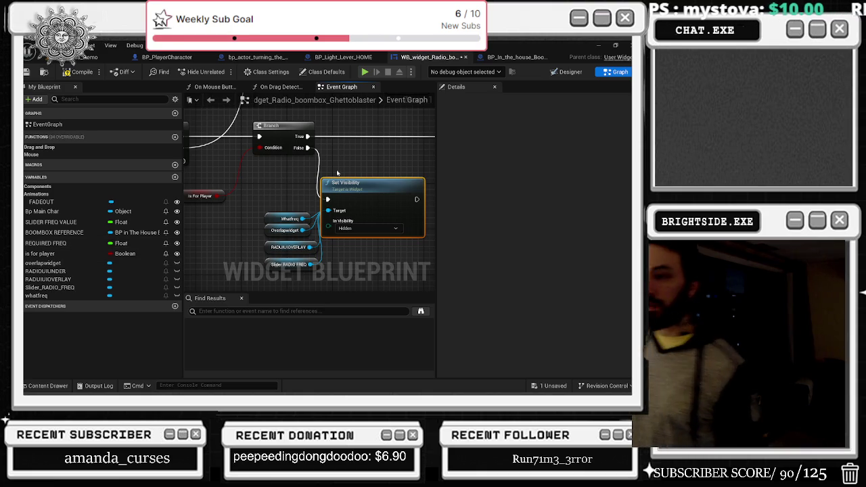
pyautogui.click(363, 172)
pyautogui.moveTo(363, 171)
pyautogui.mouseDown()
pyautogui.moveTo(403, 164)
pyautogui.moveTo(324, 171)
pyautogui.mouseUp()
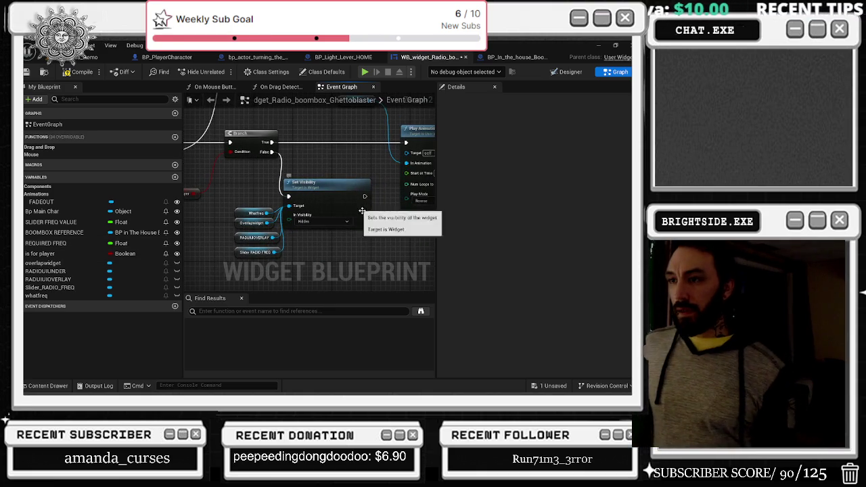
pyautogui.click(321, 222)
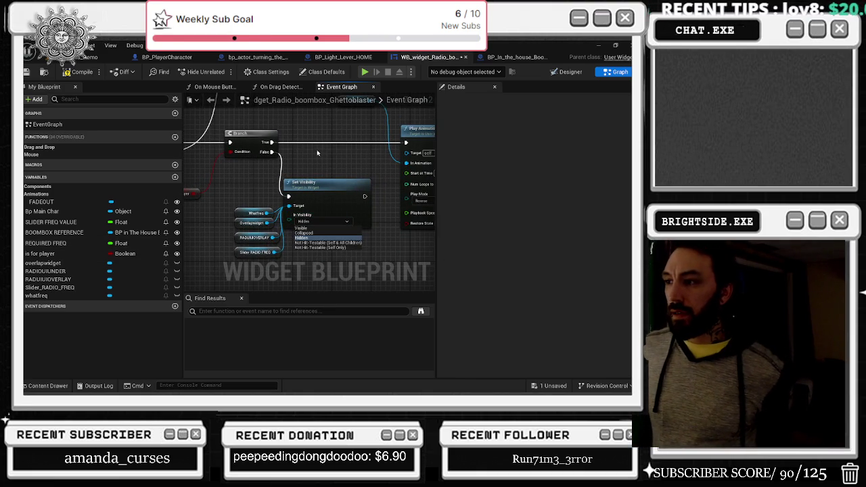
pyautogui.click(316, 149)
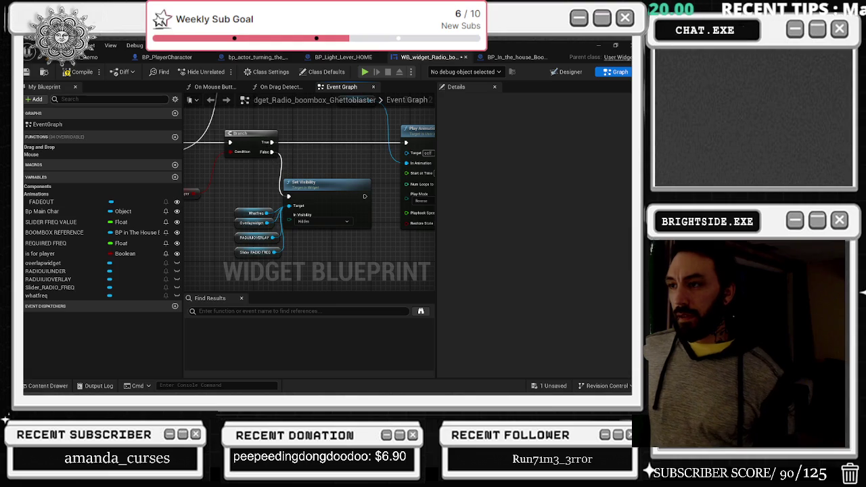
pyautogui.moveTo(227, 180); pyautogui.dragTo(302, 249)
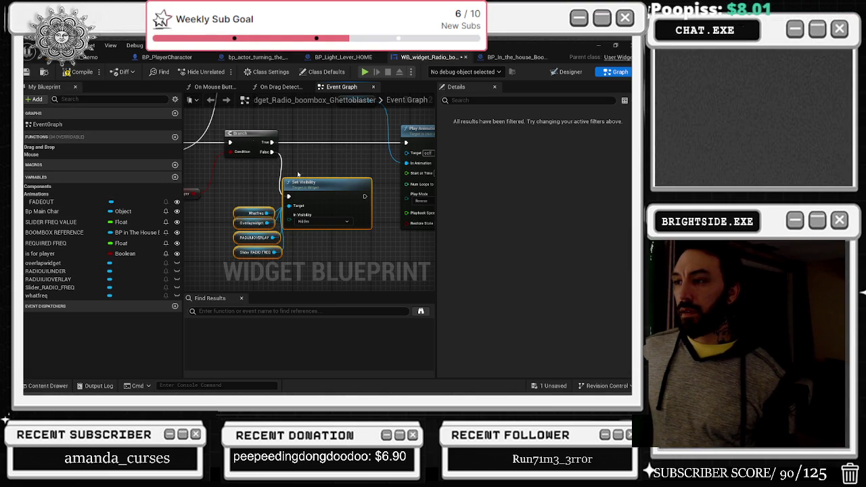
pyautogui.click(25, 72)
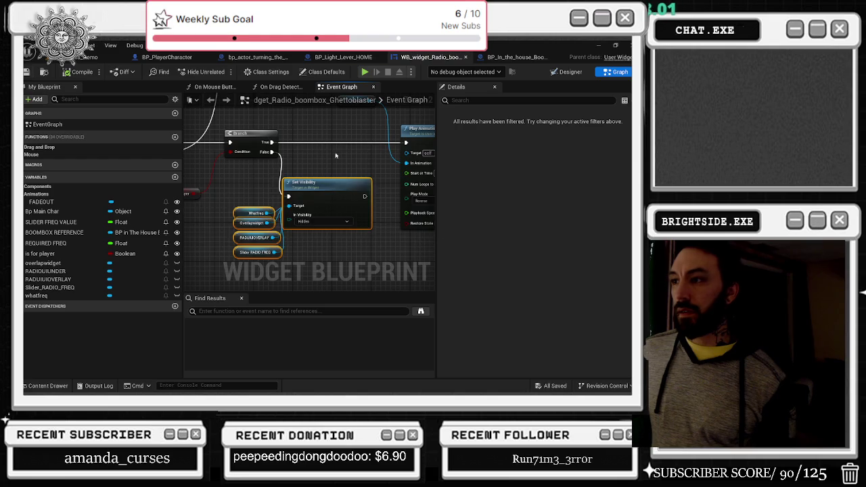
# Glance at the On Drag Detected graph, then open the BP_In_the_house_Boombox_Different_tapes blueprint.
pyautogui.scroll(-5, 353, 146)
pyautogui.moveTo(381, 153); pyautogui.dragTo(396, 234)
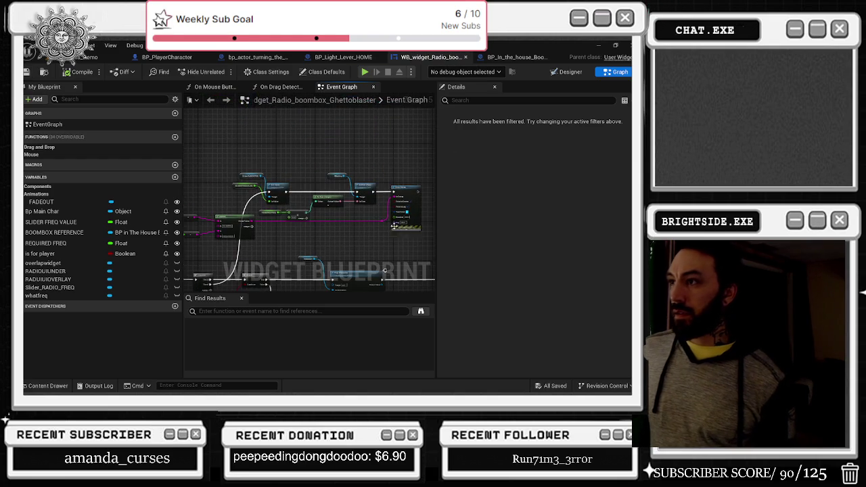
pyautogui.click(284, 87)
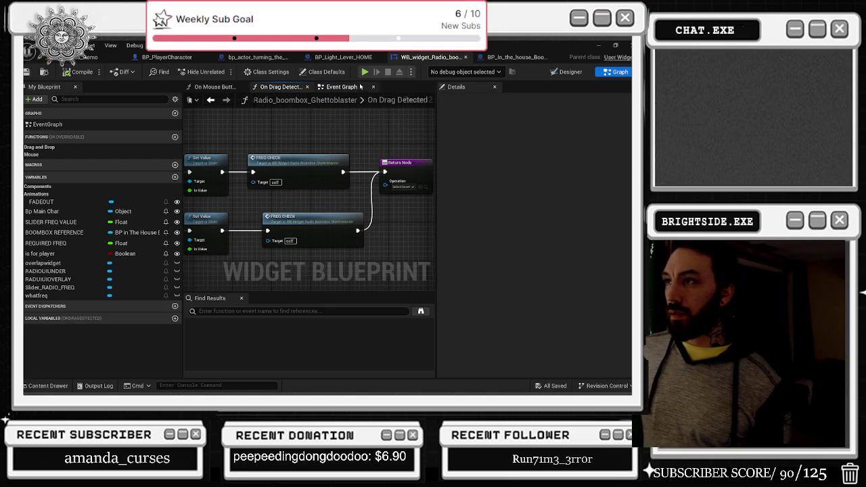
pyautogui.click(351, 86)
pyautogui.click(514, 56)
pyautogui.scroll(-4, 283, 202)
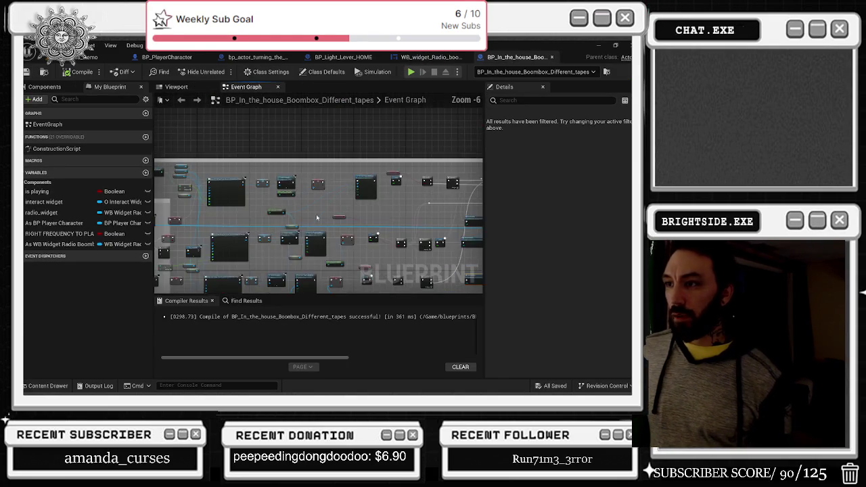
# Refresh all three Create WB Widget Radio Boombox nodes so they show the Is For Player pin.
pyautogui.scroll(4, 283, 202)
pyautogui.rightClick(303, 160)
pyautogui.click(332, 213)
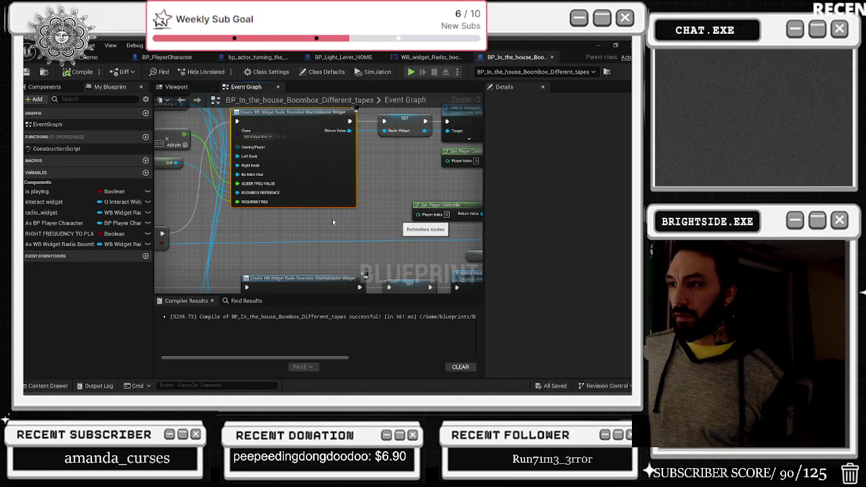
pyautogui.rightClick(312, 187)
pyautogui.click(339, 248)
pyautogui.rightClick(297, 184)
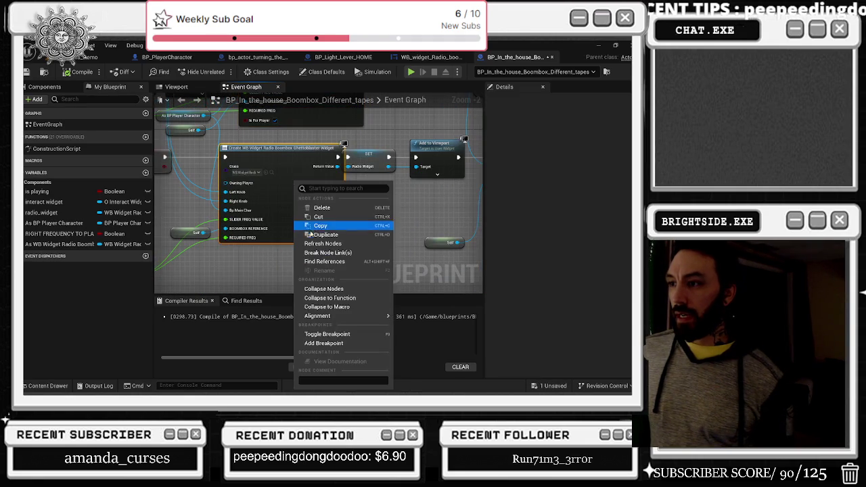
pyautogui.click(319, 245)
pyautogui.click(370, 235)
pyautogui.click(432, 58)
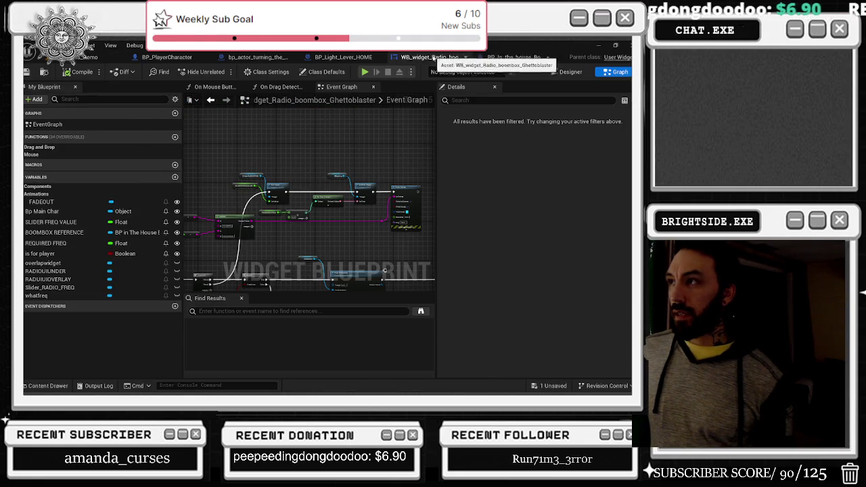
pyautogui.click(514, 57)
pyautogui.scroll(-6, 363, 163)
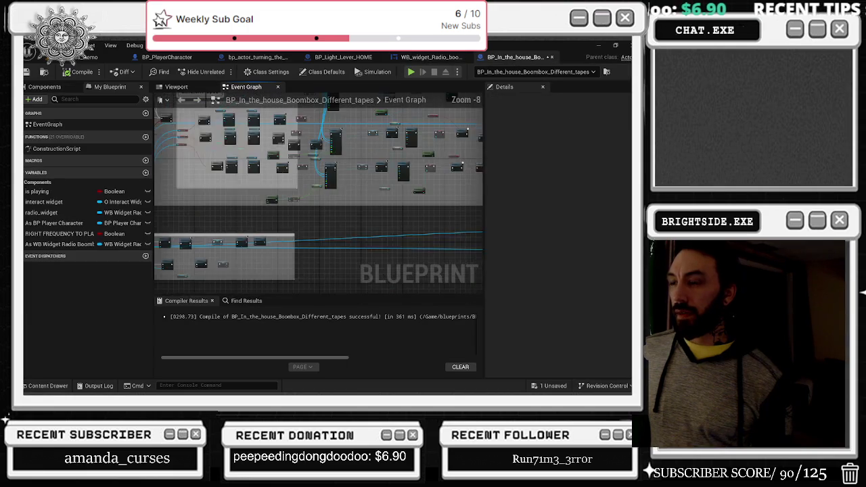
pyautogui.scroll(5, 361, 210)
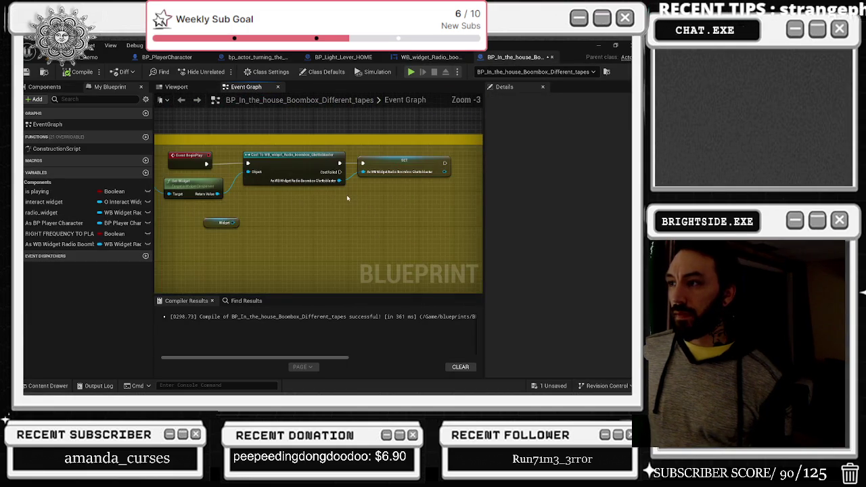
# Select the boombox's Widget component and start filtering its Details properties.
pyautogui.click(56, 89)
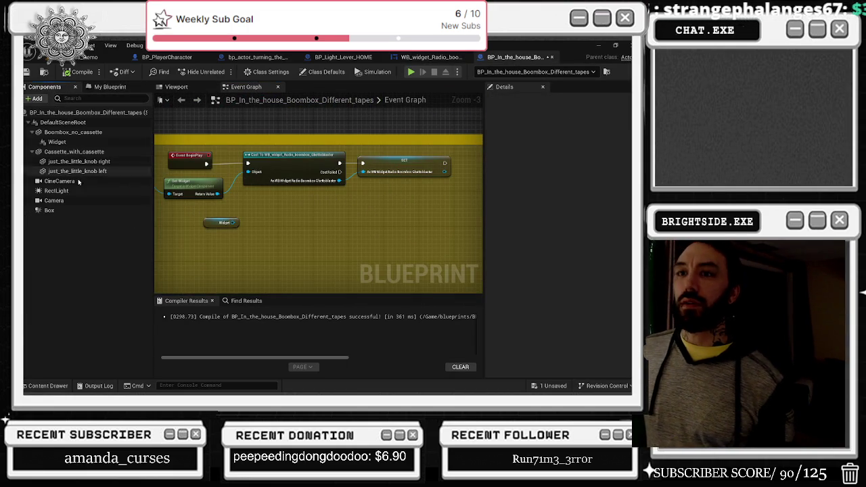
pyautogui.click(57, 142)
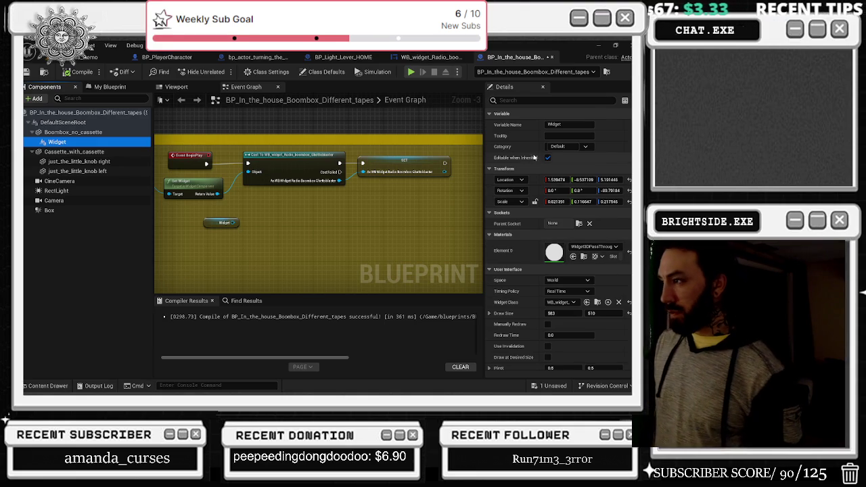
pyautogui.click(535, 100)
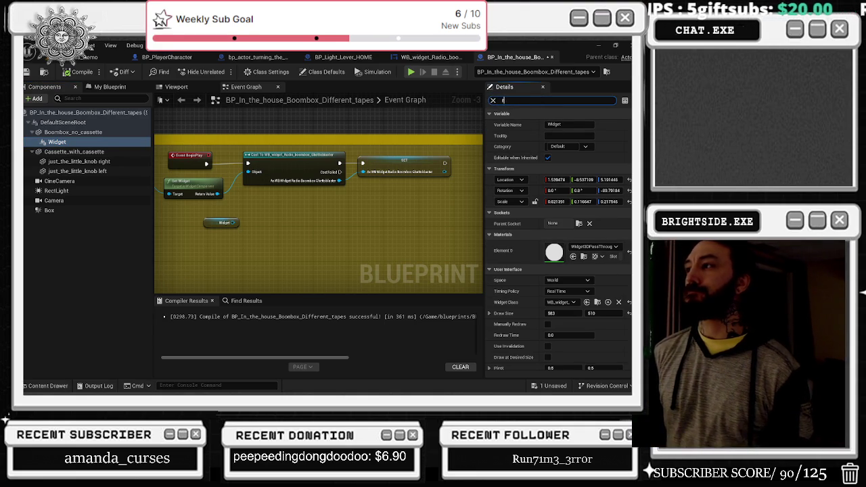
pyautogui.write('e')
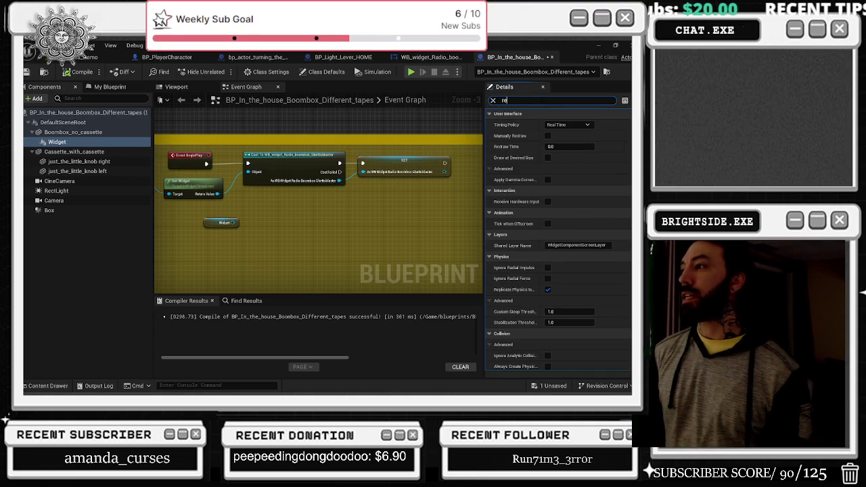
pyautogui.press('BackSpace')
pyautogui.press('BackSpace')
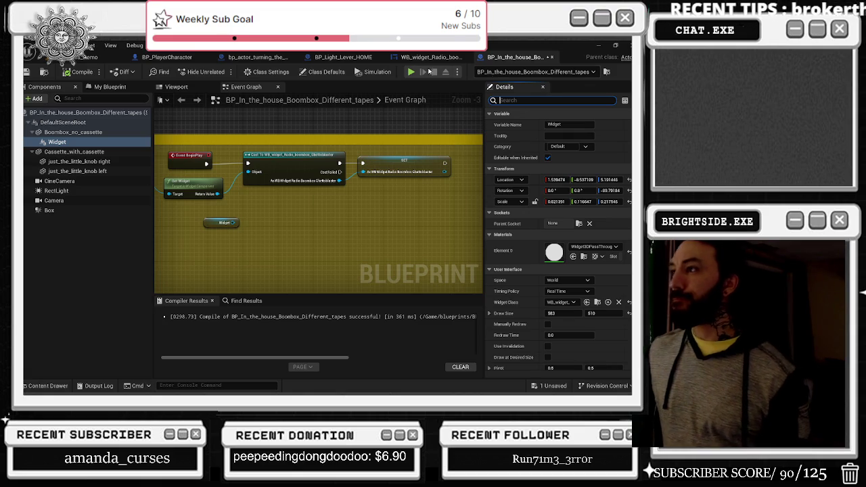
pyautogui.click(432, 57)
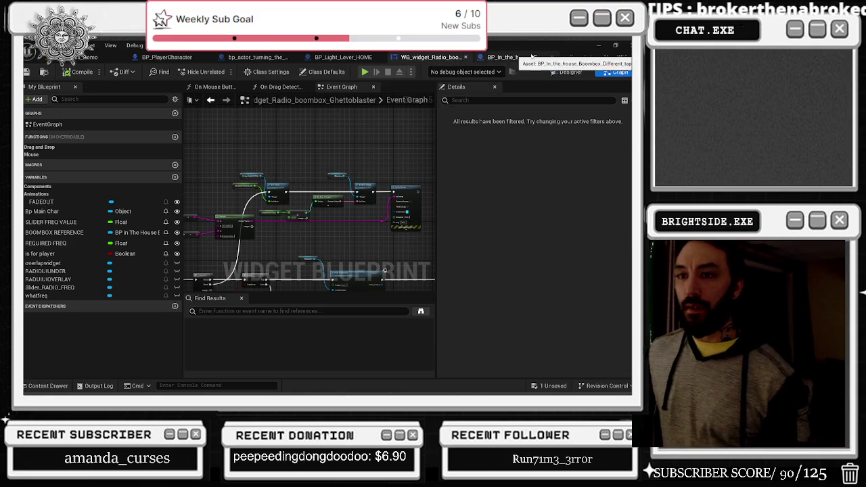
pyautogui.click(528, 57)
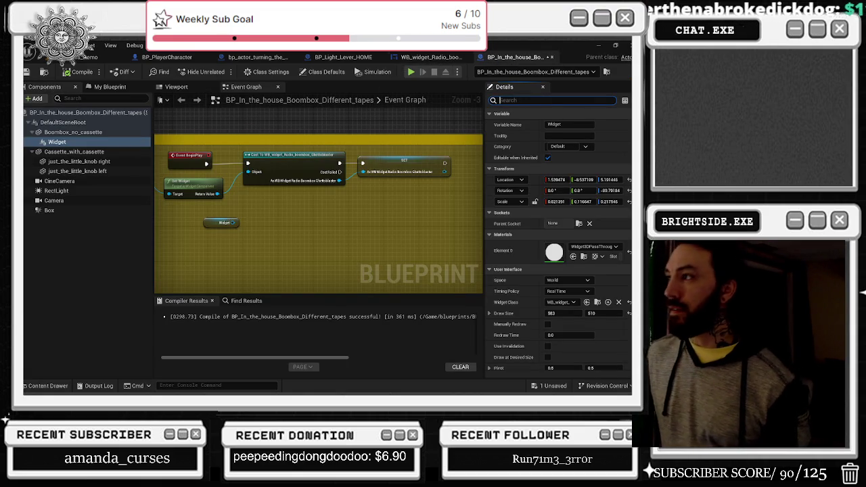
# Filter the Widget's details by 'is' and look through Collision, Advanced and Rendering settings.
pyautogui.write('isfor')
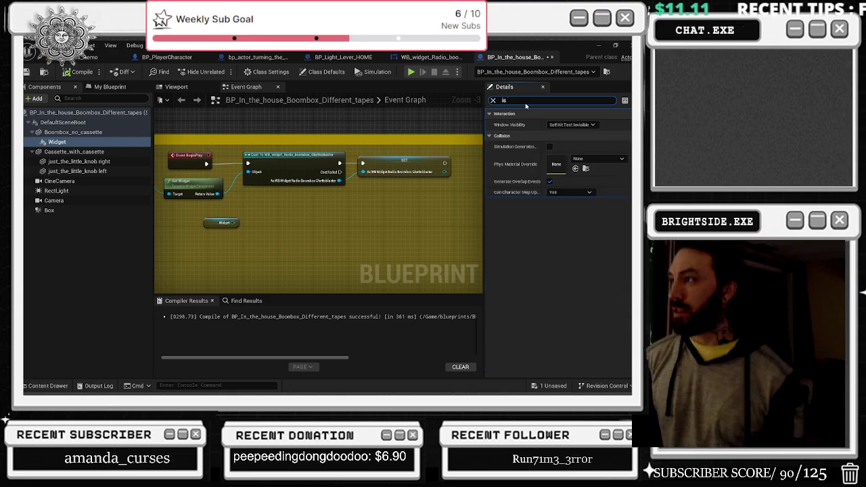
pyautogui.write('apl')
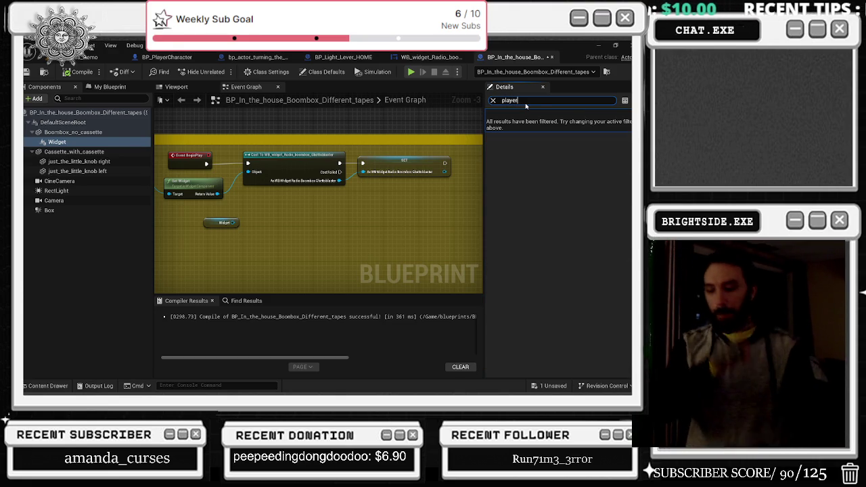
pyautogui.write('is')
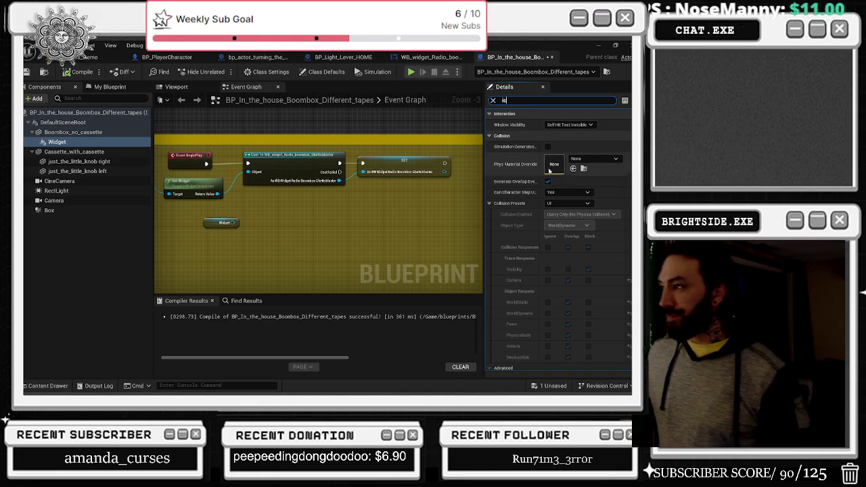
pyautogui.scroll(-3, 607, 201)
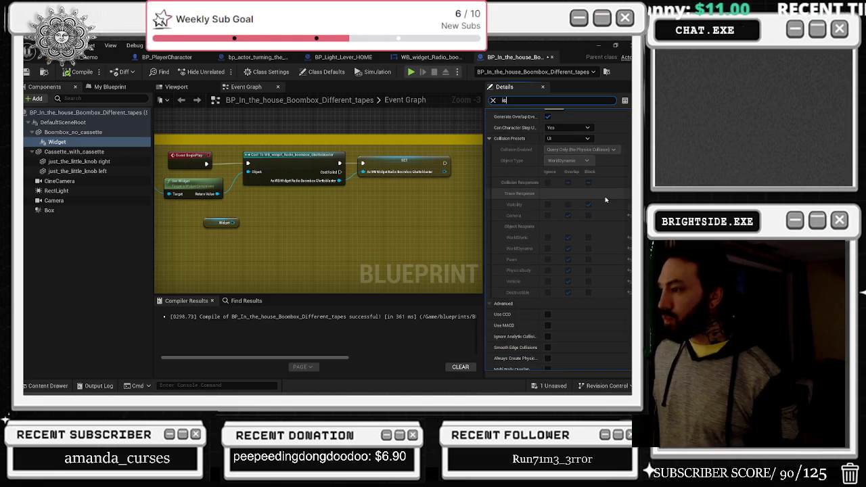
pyautogui.scroll(-8, 609, 201)
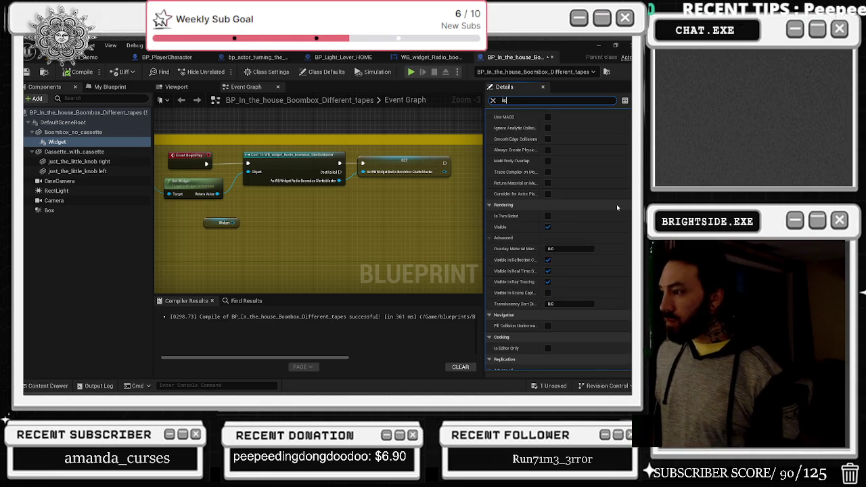
pyautogui.scroll(6, 614, 203)
pyautogui.moveTo(340, 180); pyautogui.dragTo(364, 211)
# Insert a Set Is For Player node between the cast and the radio widget SET, then save.
pyautogui.write('set')
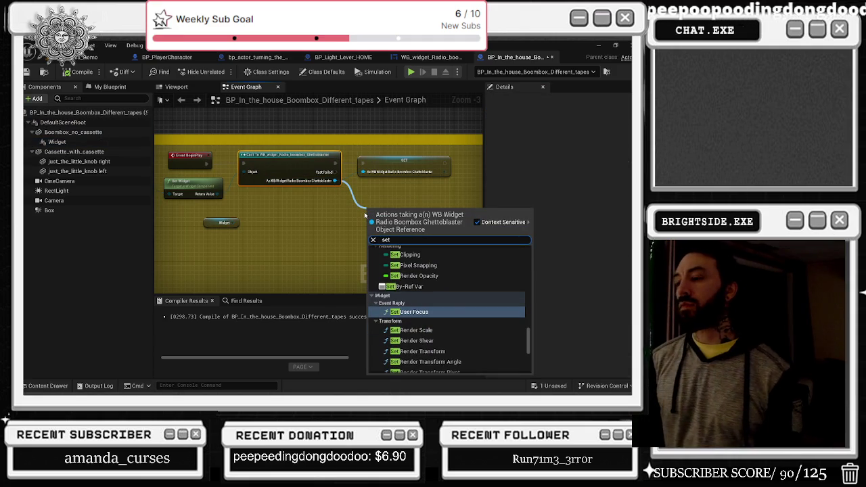
pyautogui.write(' is fo')
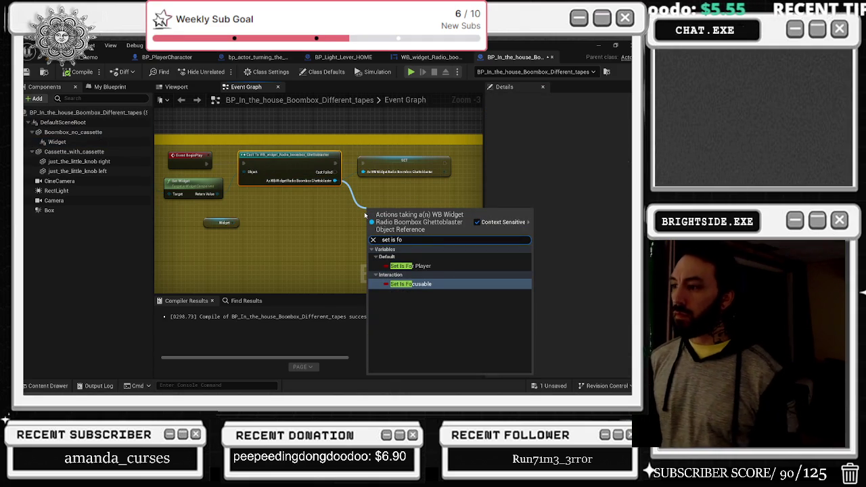
pyautogui.press('Up')
pyautogui.press('Return')
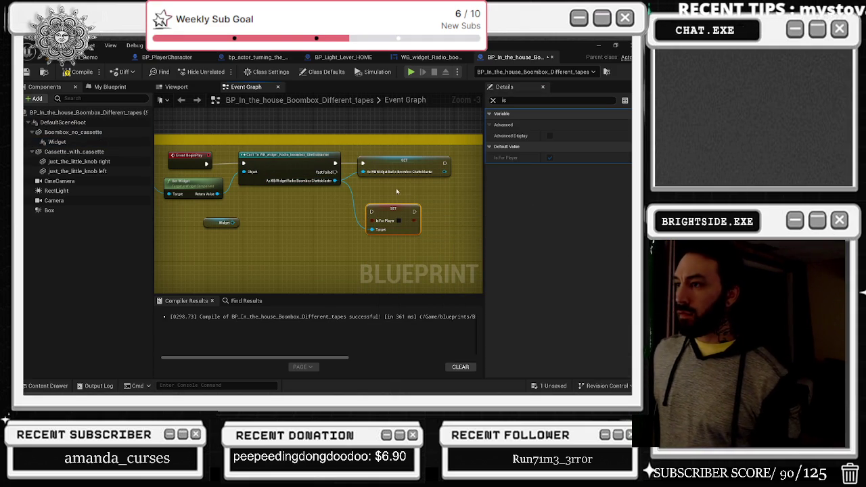
pyautogui.moveTo(332, 179); pyautogui.dragTo(392, 179)
pyautogui.moveTo(314, 224)
pyautogui.mouseDown()
pyautogui.moveTo(299, 178)
pyautogui.moveTo(356, 176)
pyautogui.mouseUp()
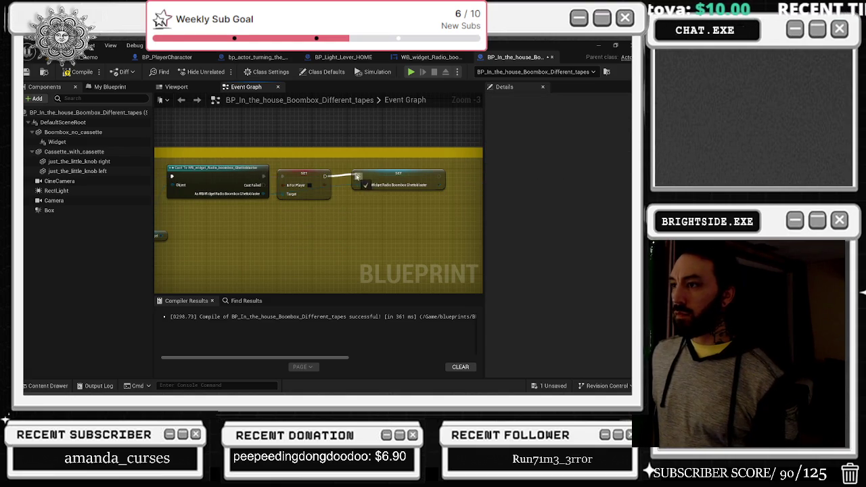
pyautogui.click(25, 72)
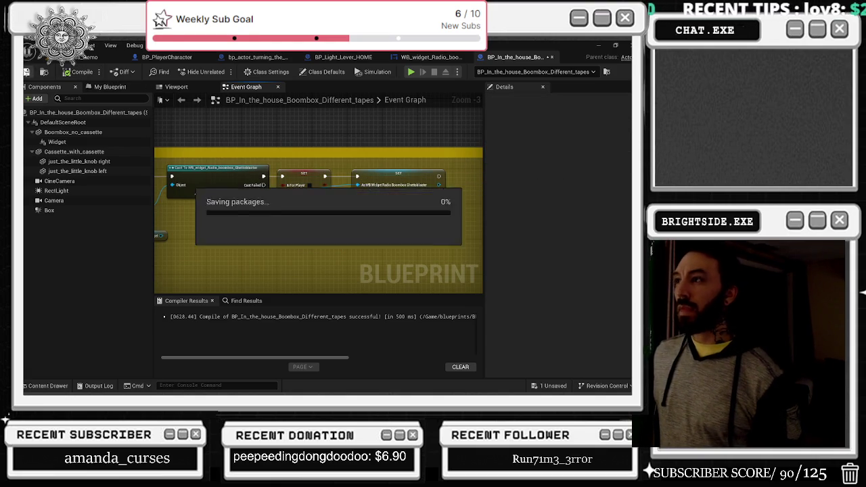
pyautogui.click(427, 57)
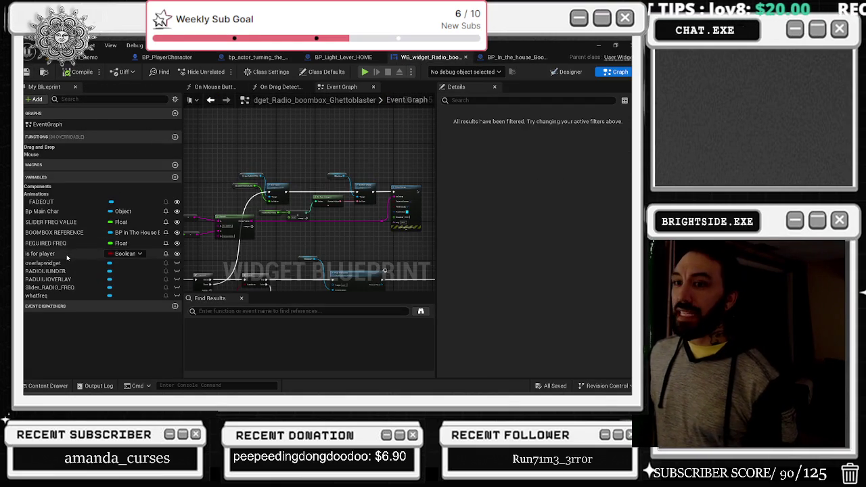
# Uncheck the is for player variable's Default Value in the radio widget and compile.
pyautogui.click(40, 253)
pyautogui.click(519, 278)
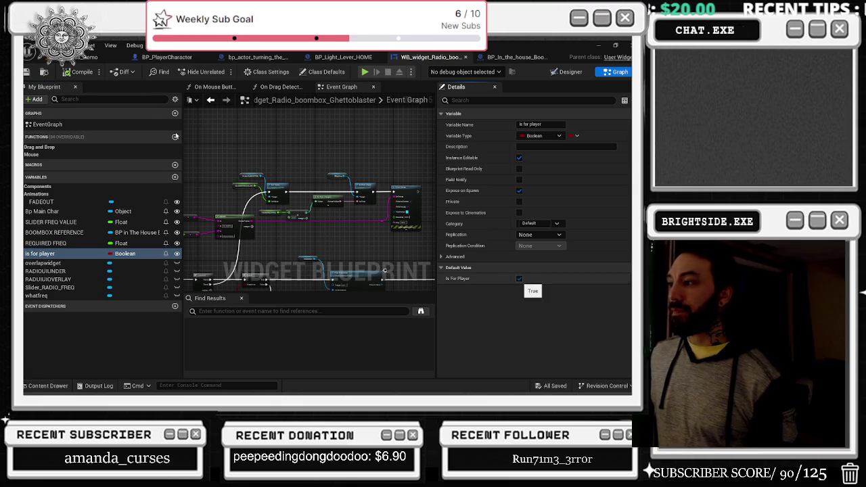
pyautogui.click(518, 278)
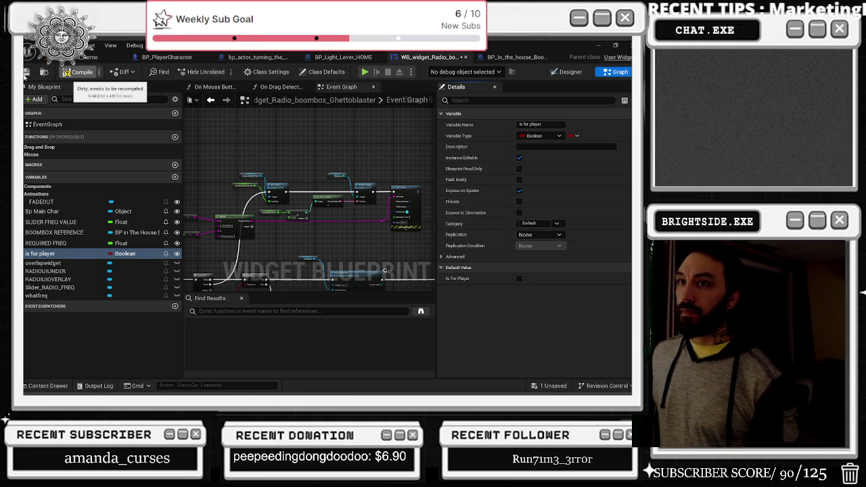
pyautogui.click(78, 72)
# Tick Is For Player on the boombox's Create Widget node and return to the level editor.
pyautogui.click(517, 57)
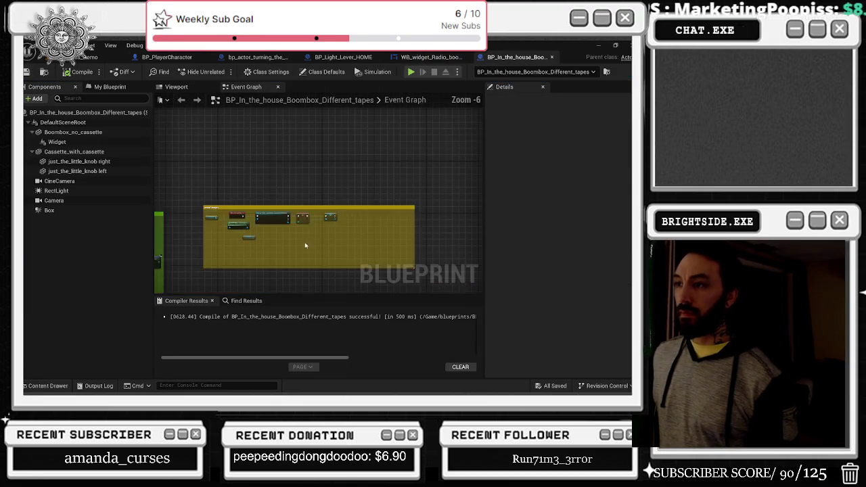
pyautogui.scroll(4, 308, 242)
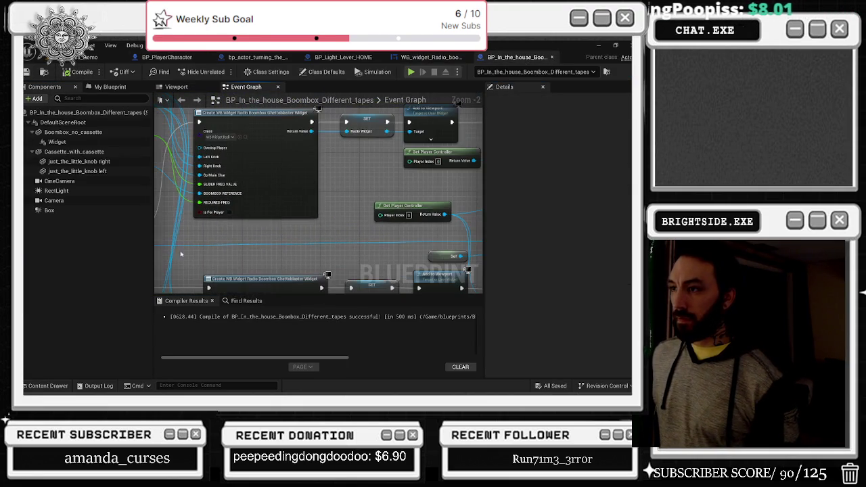
pyautogui.click(227, 213)
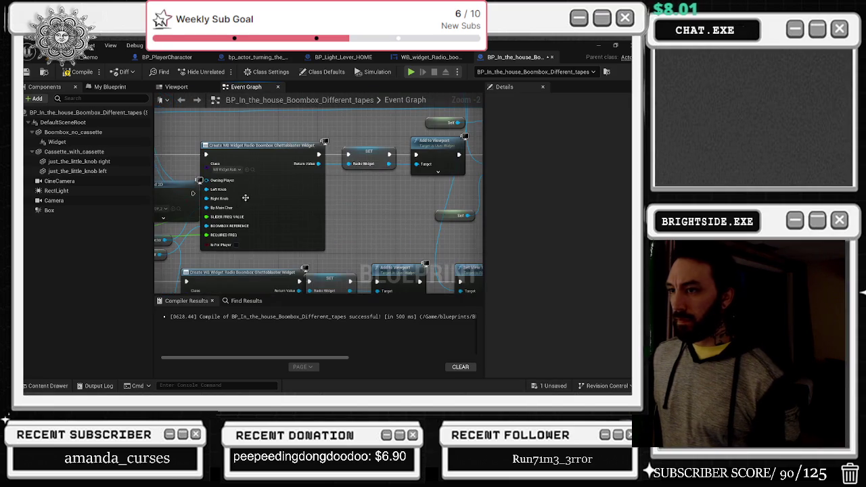
pyautogui.moveTo(238, 247)
pyautogui.mouseDown()
pyautogui.moveTo(318, 250)
pyautogui.moveTo(298, 223)
pyautogui.moveTo(314, 209)
pyautogui.moveTo(363, 210)
pyautogui.mouseUp()
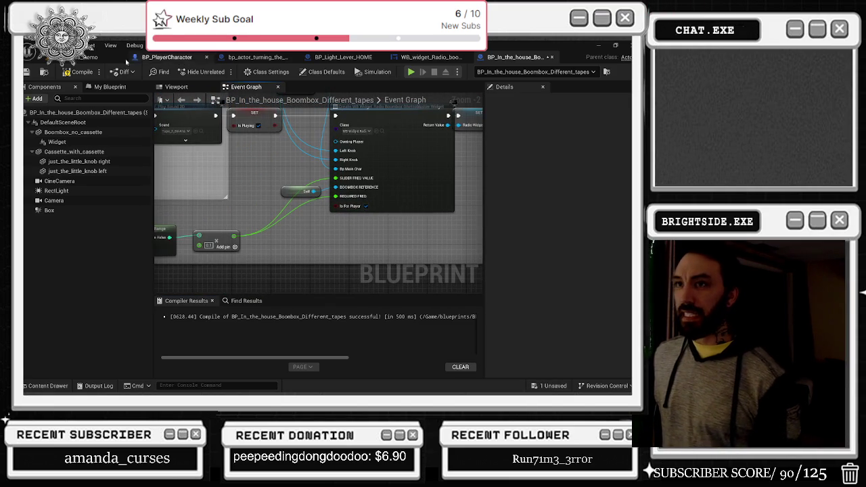
pyautogui.click(74, 58)
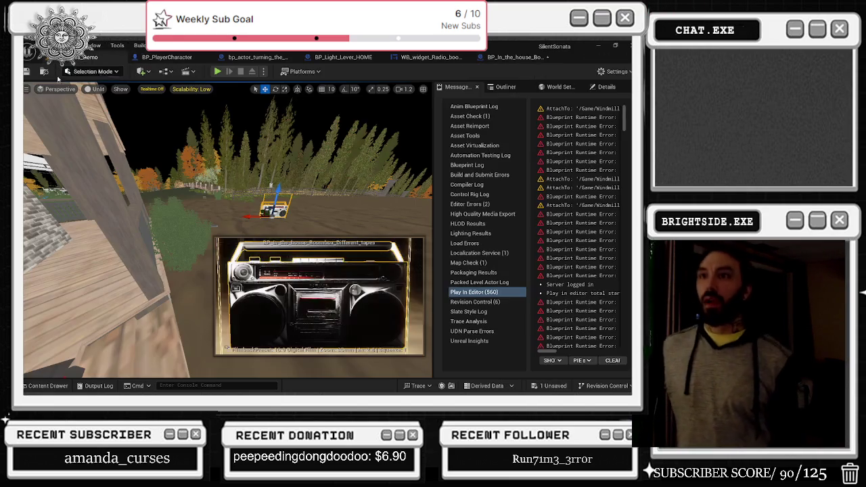
# Save the boombox blueprint with Ctrl+S and Save Selected.
pyautogui.hotkey('ctrl', 's')
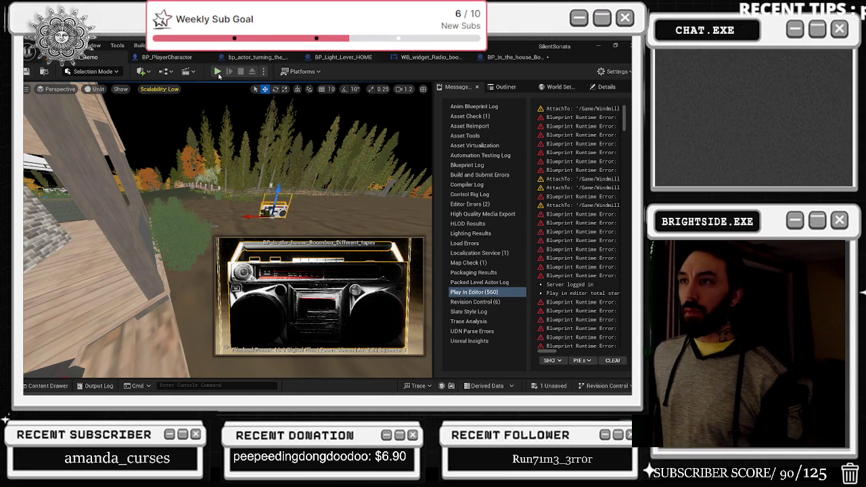
pyautogui.click(551, 386)
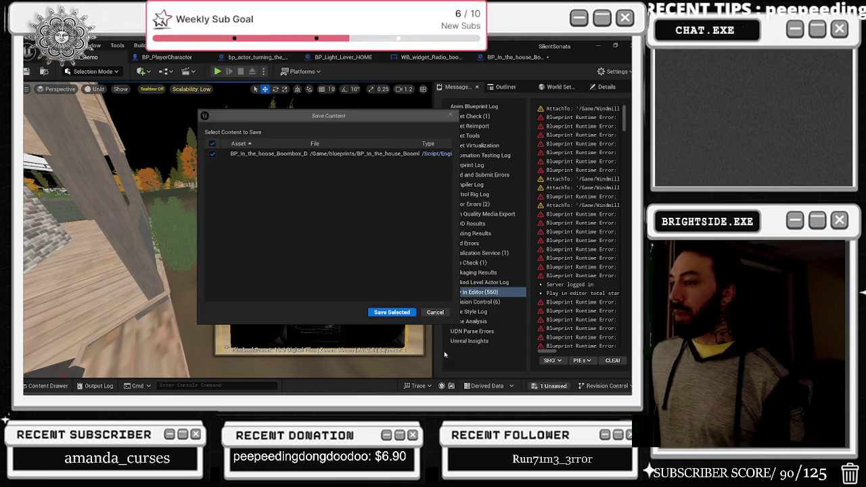
pyautogui.click(392, 312)
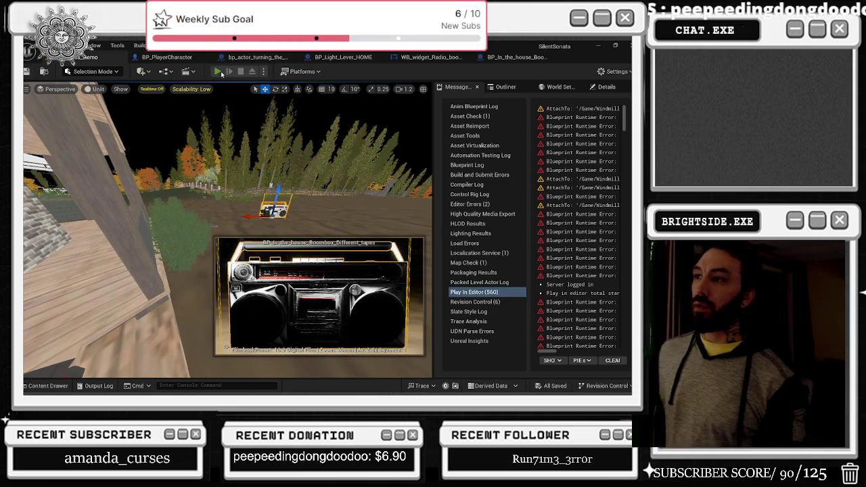
# Play the level, leave the radio close-up, put the boombox down and inspect it again.
pyautogui.click(221, 71)
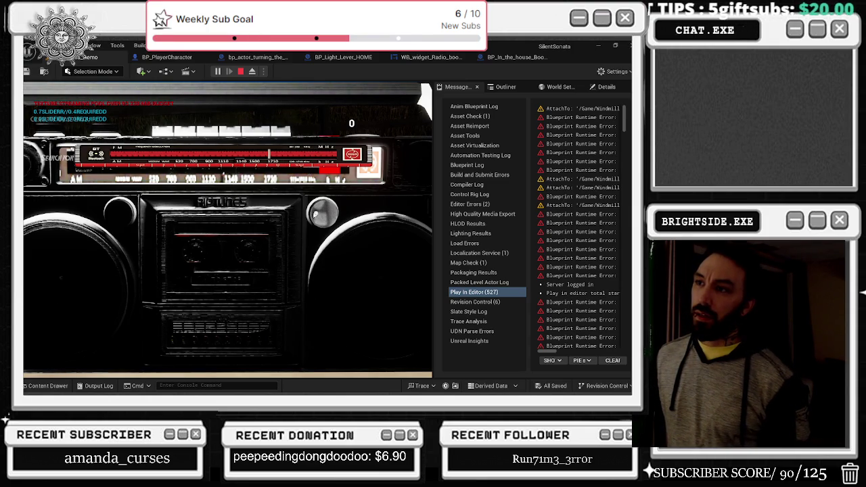
pyautogui.click(314, 220)
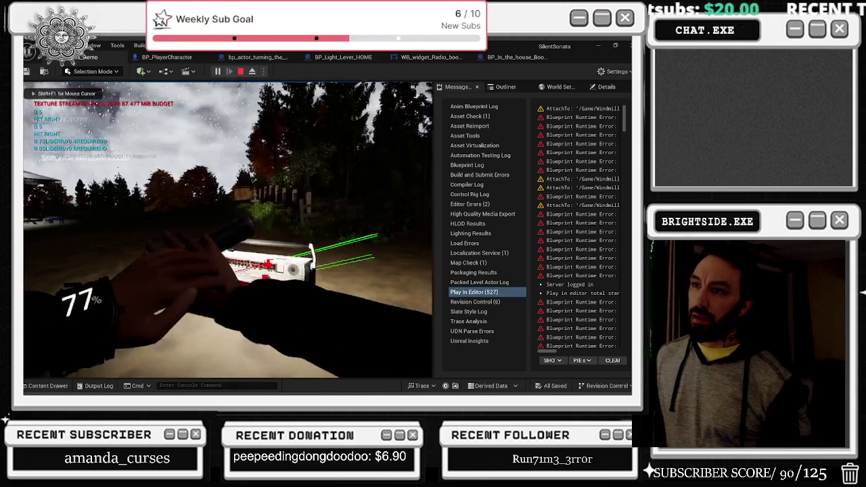
pyautogui.press('e')
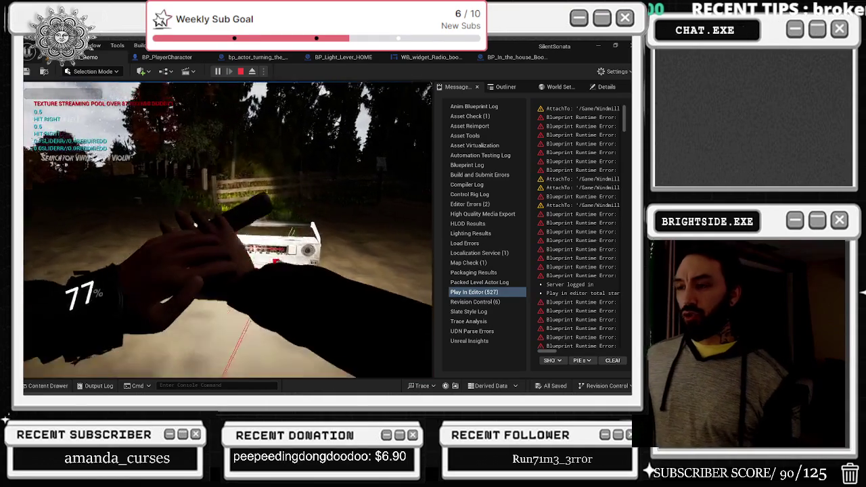
pyautogui.press('e')
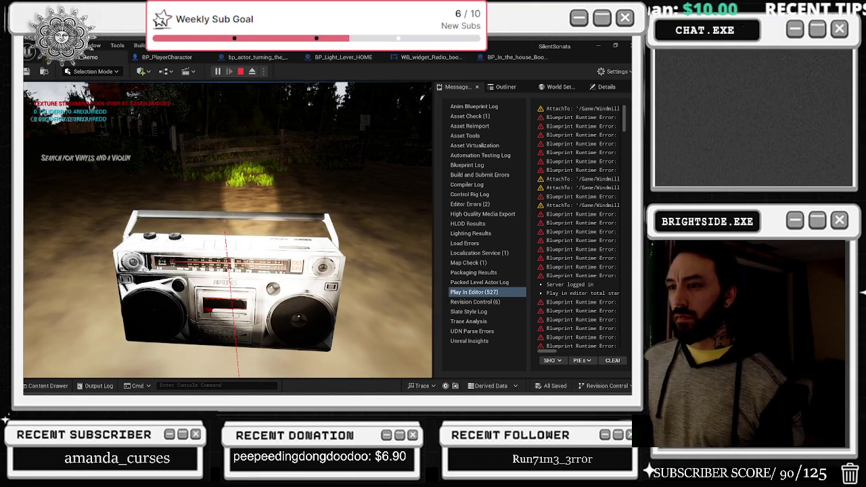
pyautogui.hotkey('alt', 'Tab')
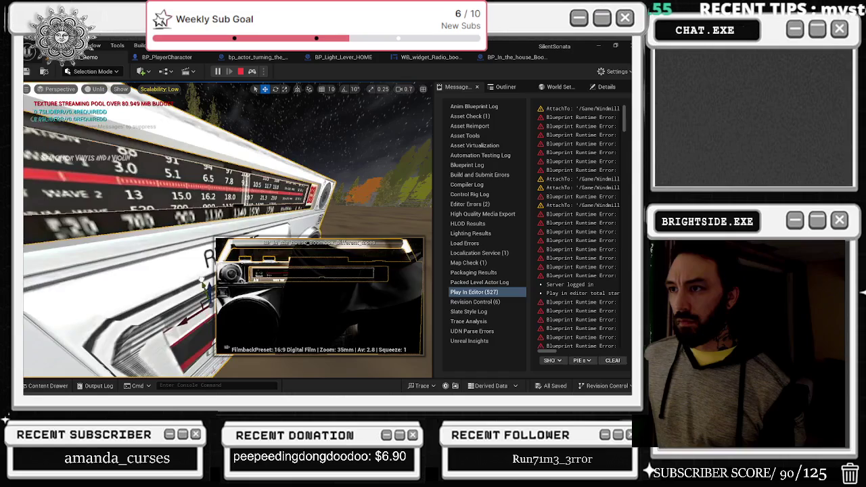
# Browse World Settings' advanced Precomputed Visibility options, then stop the play session.
pyautogui.click(506, 86)
pyautogui.click(554, 87)
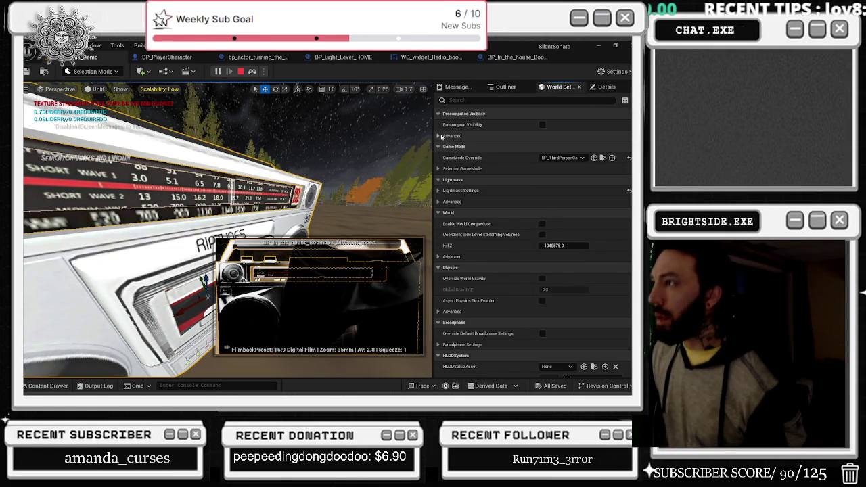
pyautogui.click(512, 136)
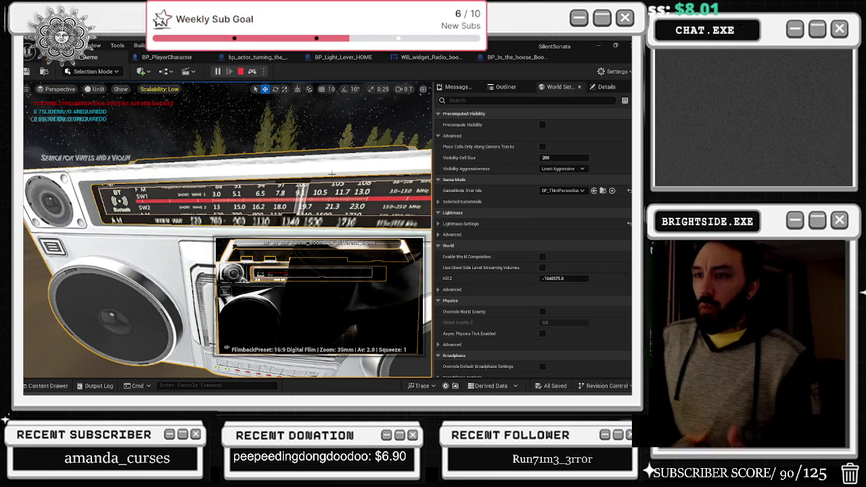
pyautogui.press('Escape')
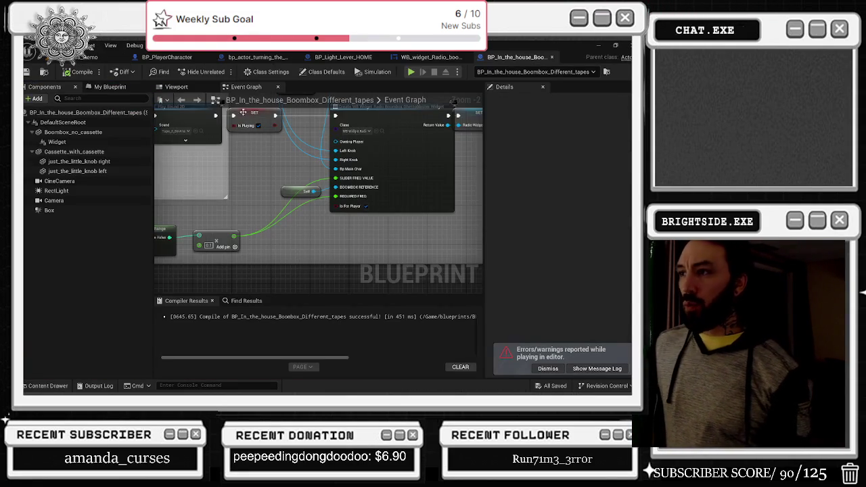
# Move the radio display widget into the boombox and scale it down in the Blueprint viewport.
pyautogui.click(176, 86)
pyautogui.click(57, 141)
pyautogui.moveTo(318, 196); pyautogui.dragTo(372, 198)
pyautogui.moveTo(359, 236); pyautogui.dragTo(370, 236)
pyautogui.moveTo(404, 272); pyautogui.dragTo(464, 277)
pyautogui.press('e')
pyautogui.press('r')
pyautogui.moveTo(288, 256); pyautogui.dragTo(330, 256)
pyautogui.click(289, 256)
pyautogui.click(57, 141)
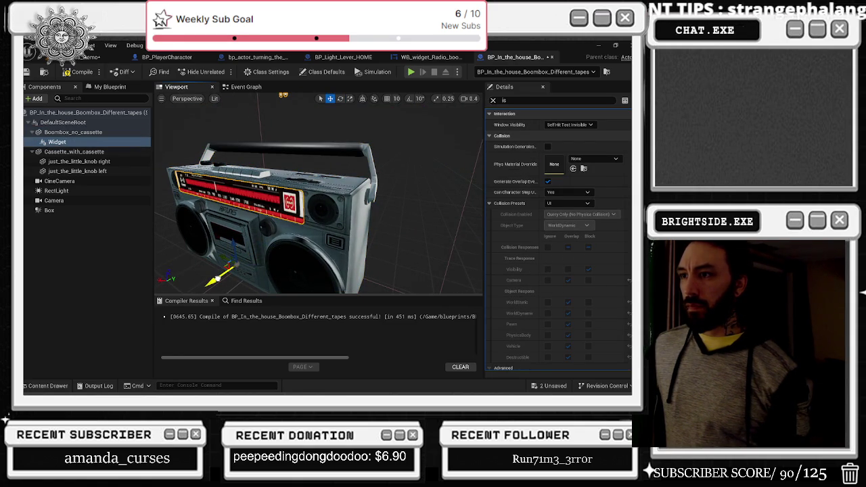
pyautogui.moveTo(329, 257); pyautogui.dragTo(365, 256)
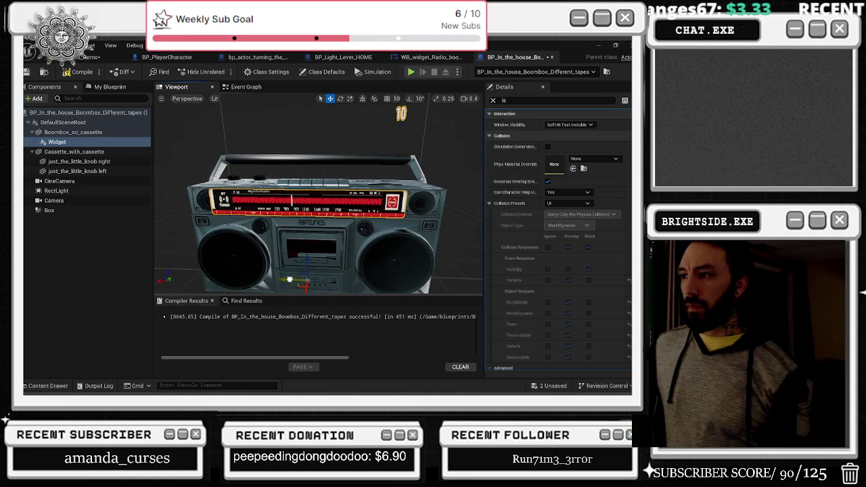
pyautogui.press('e')
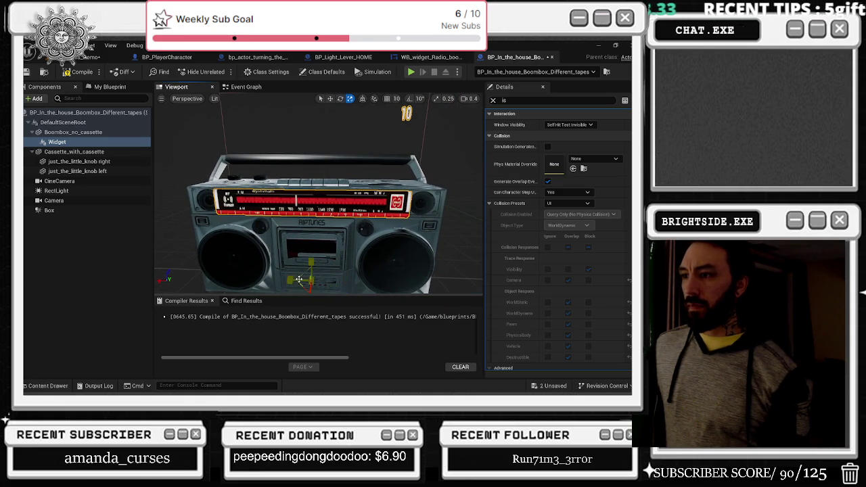
# Set the Widget component's Draw Size X to 810.
pyautogui.click(492, 100)
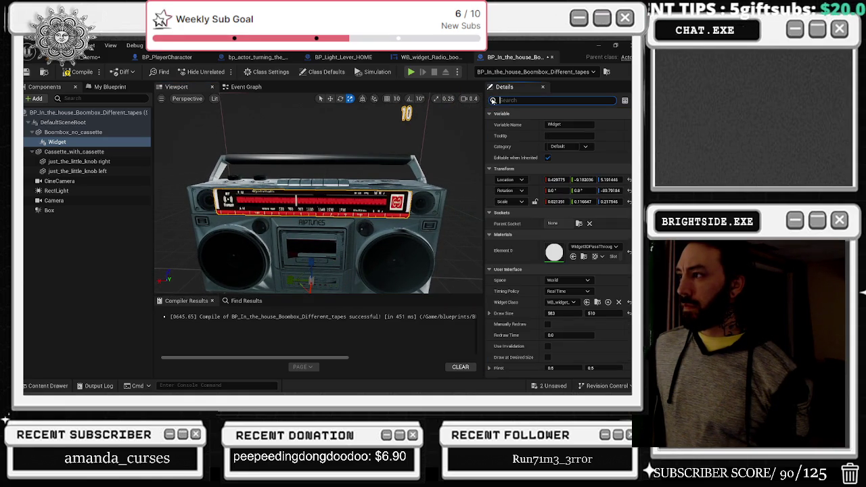
pyautogui.click(555, 313)
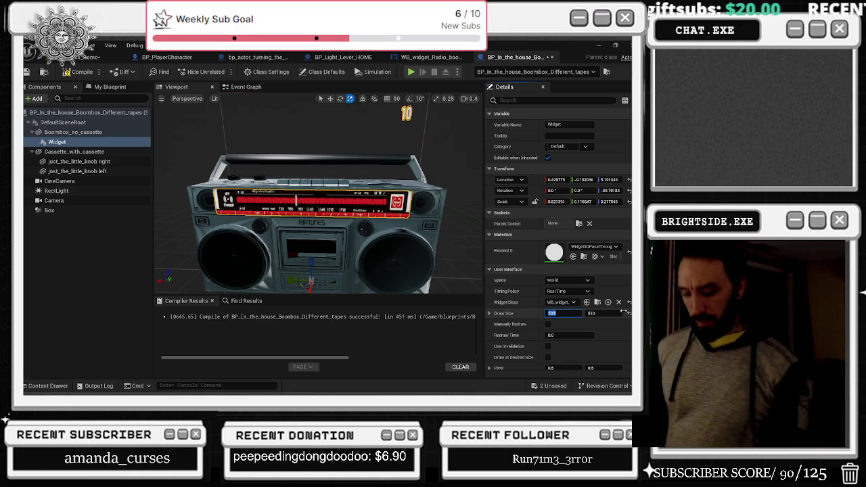
pyautogui.write('810')
pyautogui.press('Return')
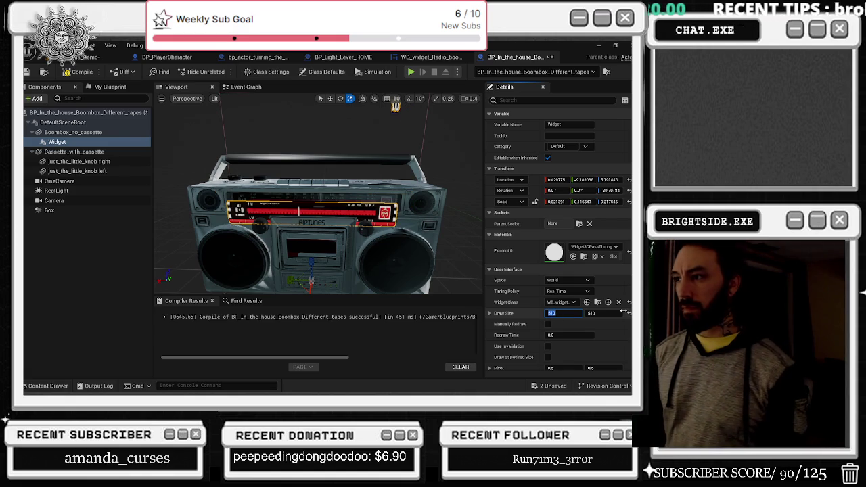
pyautogui.moveTo(318, 223)
pyautogui.mouseDown()
pyautogui.moveTo(300, 266)
pyautogui.moveTo(314, 280)
pyautogui.moveTo(278, 274)
pyautogui.moveTo(318, 267)
pyautogui.moveTo(308, 267)
pyautogui.mouseUp()
pyautogui.press('w')
# Save the unsaved boombox assets, recompile the Blueprint and return to the level editor.
pyautogui.click(549, 386)
pyautogui.click(342, 310)
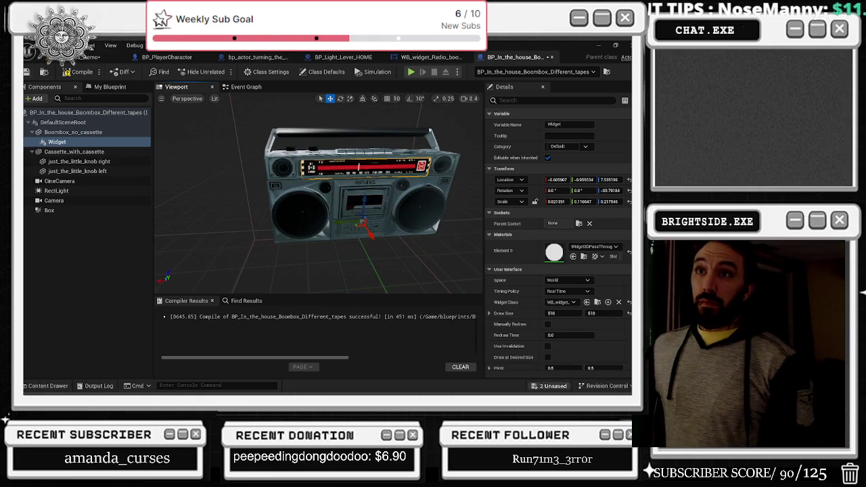
pyautogui.click(29, 72)
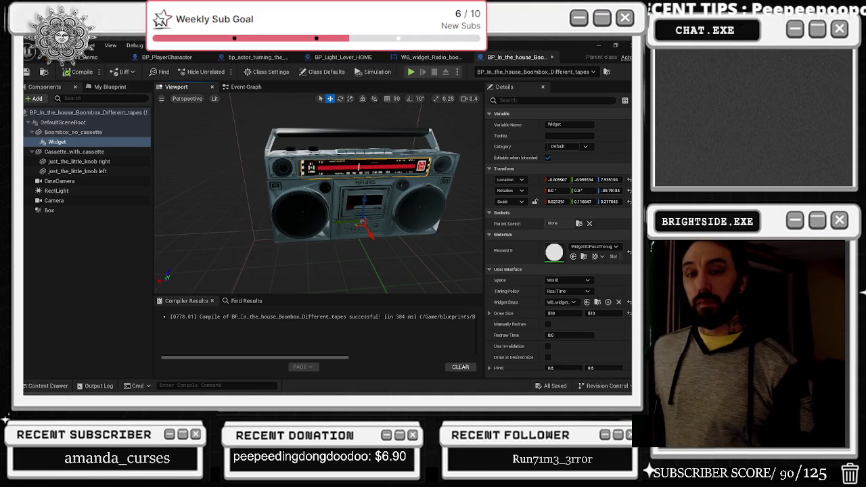
pyautogui.click(85, 57)
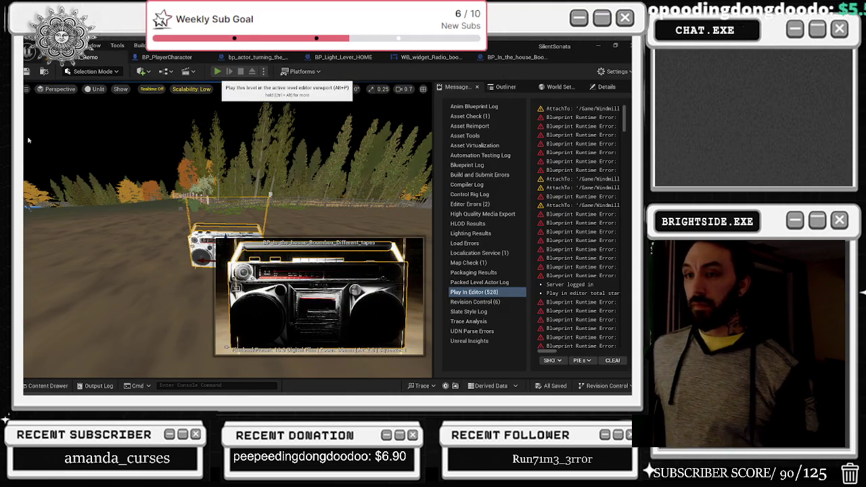
# Play the level, turn the boombox knobs to move the tuner needle, then eject.
pyautogui.click(217, 72)
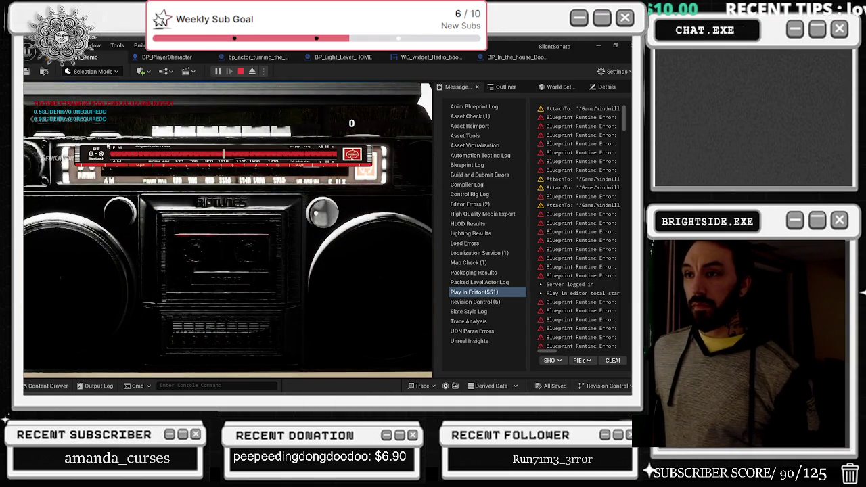
pyautogui.click(321, 214)
pyautogui.click(118, 211)
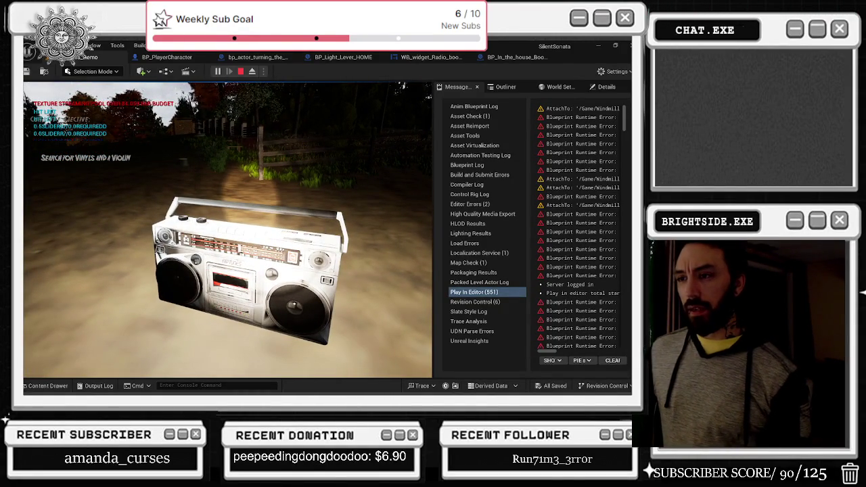
pyautogui.hotkey('alt', 'Tab')
pyautogui.click(251, 72)
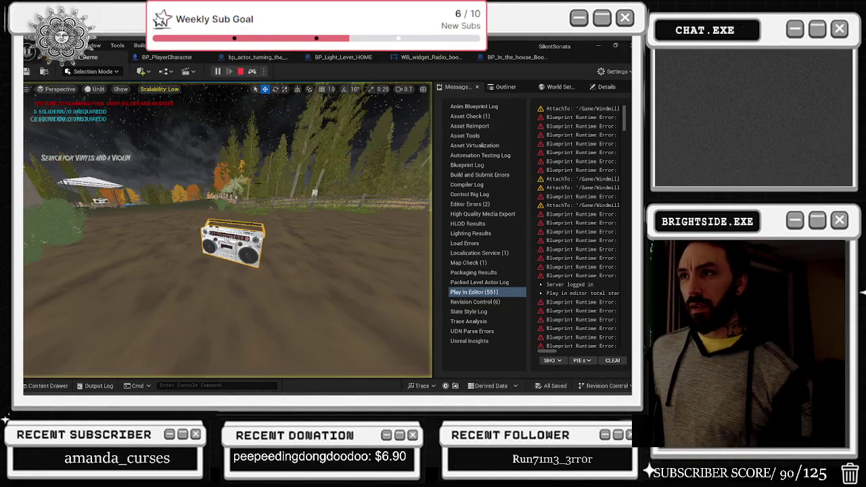
# Frame the boombox, drag the widget's X and Y location, and set Z to -1, then 0.
pyautogui.press('f')
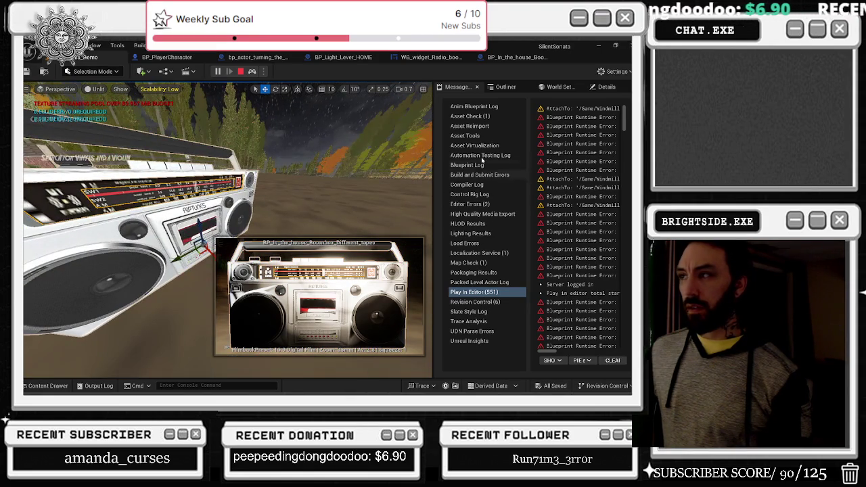
pyautogui.click(566, 87)
pyautogui.click(604, 86)
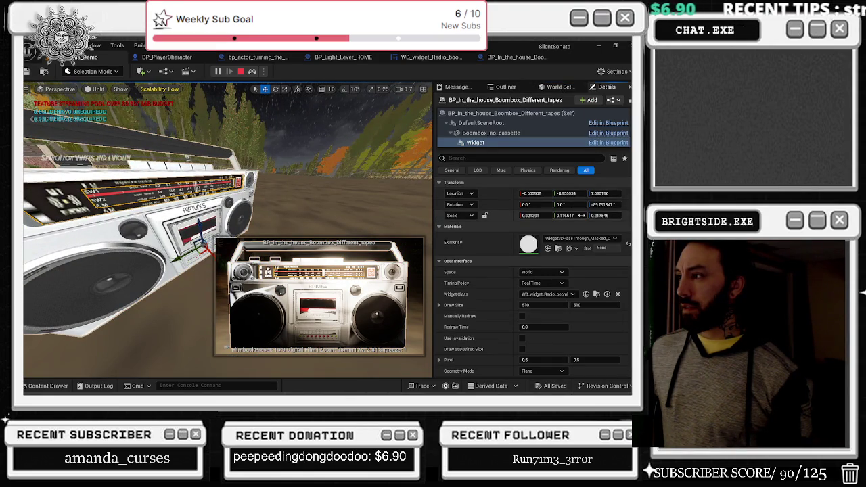
pyautogui.moveTo(542, 196)
pyautogui.mouseDown()
pyautogui.moveTo(555, 197)
pyautogui.moveTo(542, 196)
pyautogui.mouseUp()
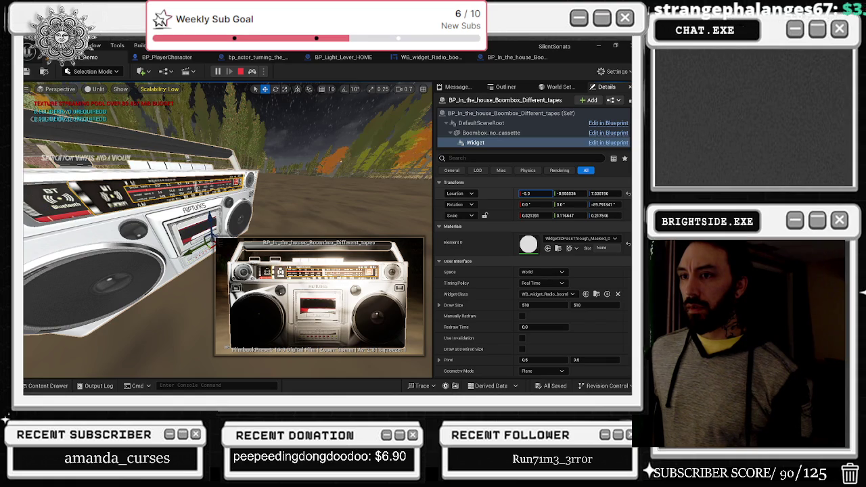
pyautogui.moveTo(559, 193); pyautogui.dragTo(541, 194)
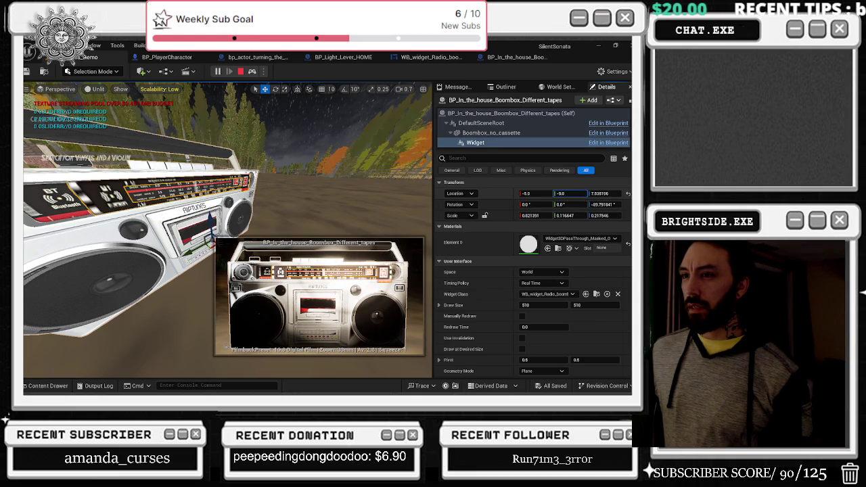
pyautogui.click(598, 193)
pyautogui.write('-1')
pyautogui.press('Return')
pyautogui.moveTo(598, 193); pyautogui.dragTo(601, 193)
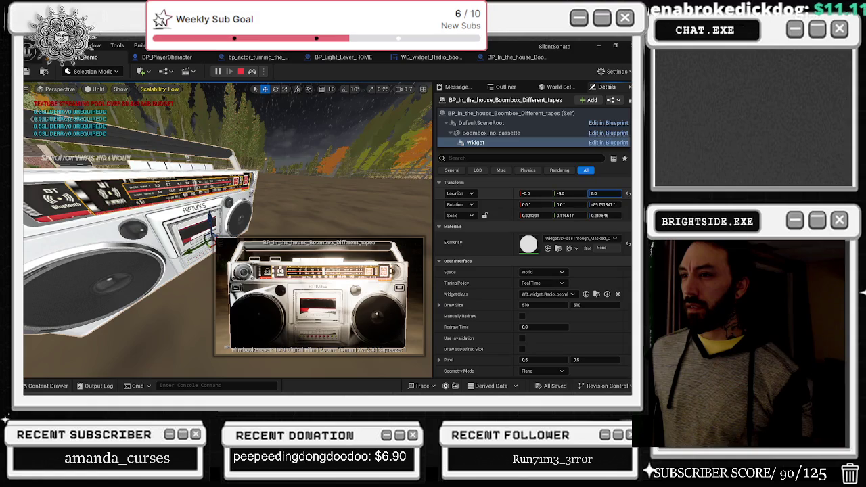
# Set X to about -3 and move Y from -2 toward -10 until the display fits the tuner panel.
pyautogui.click(581, 194)
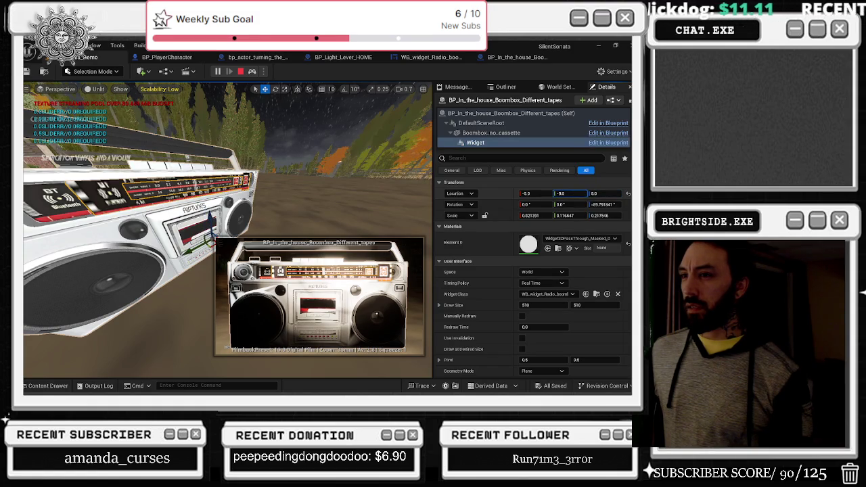
pyautogui.moveTo(535, 193); pyautogui.dragTo(552, 194)
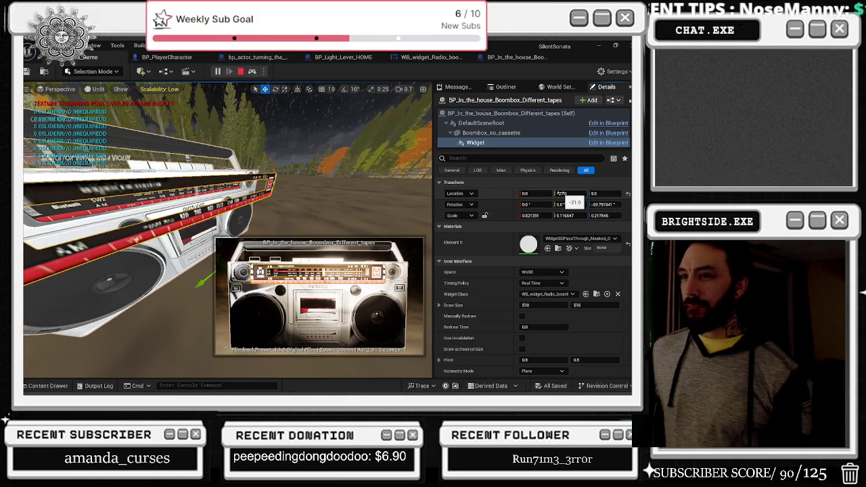
pyautogui.click(559, 194)
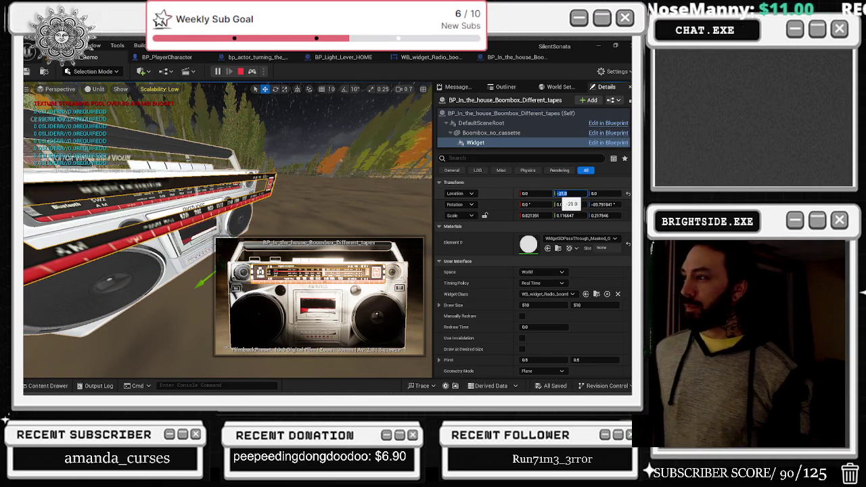
pyautogui.write('602')
pyautogui.press('Return')
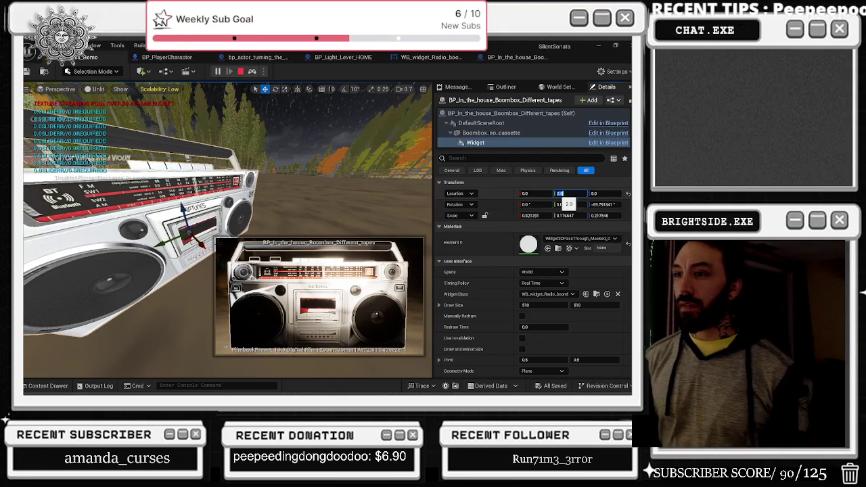
pyautogui.click(556, 193)
pyautogui.write('-')
pyautogui.press('Return')
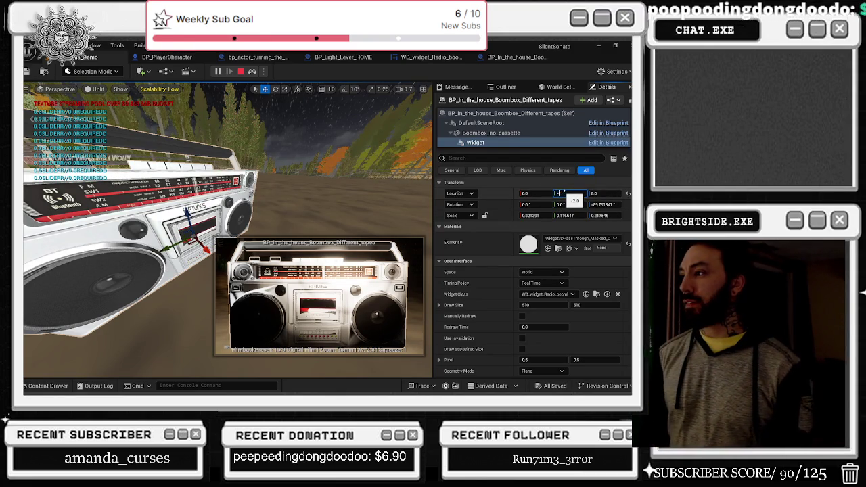
pyautogui.moveTo(560, 193); pyautogui.dragTo(560, 193)
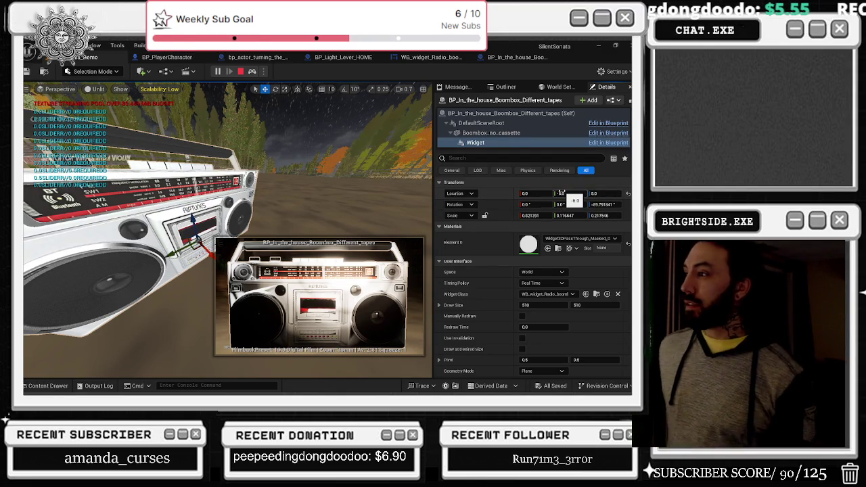
pyautogui.moveTo(561, 193); pyautogui.dragTo(555, 193)
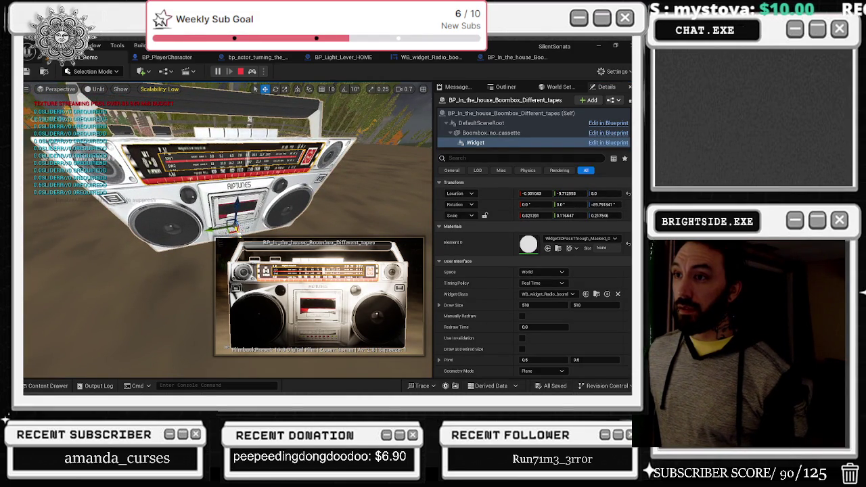
pyautogui.moveTo(232, 220); pyautogui.dragTo(233, 222)
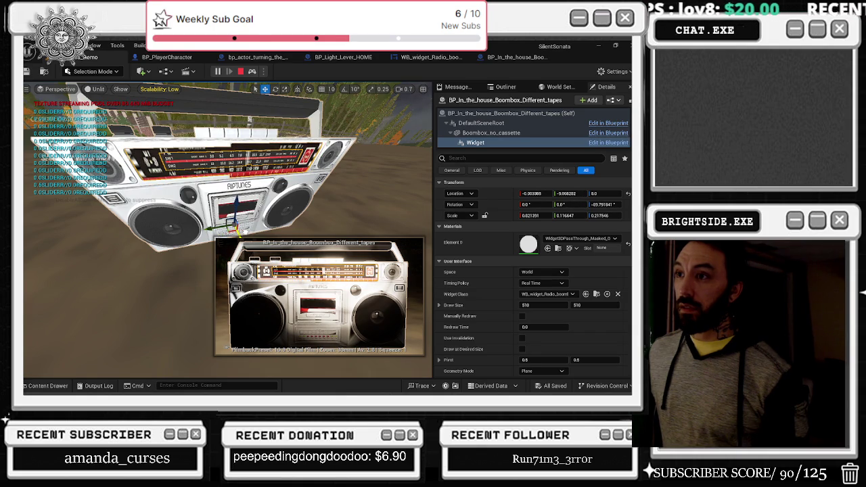
pyautogui.moveTo(234, 222); pyautogui.dragTo(233, 221)
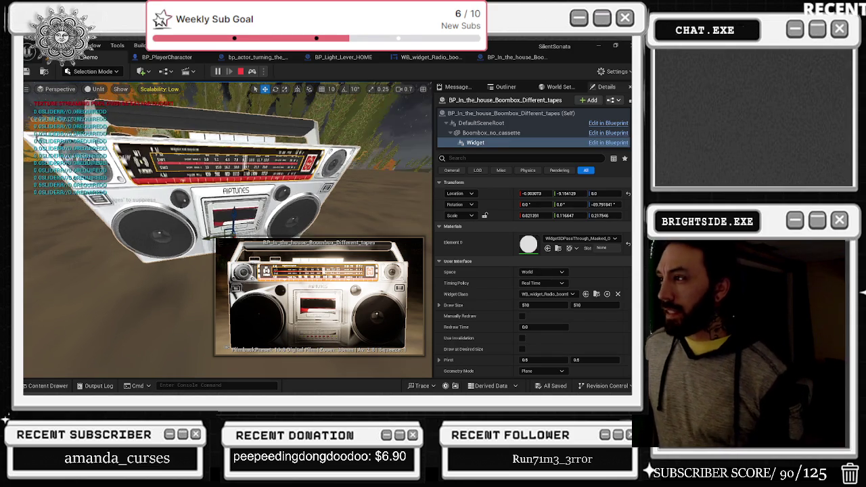
pyautogui.click(544, 283)
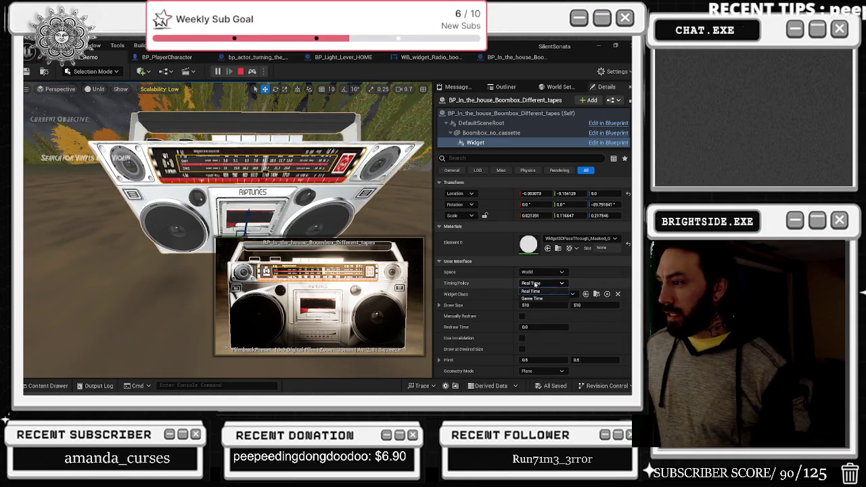
pyautogui.click(549, 297)
pyautogui.click(541, 282)
pyautogui.click(540, 291)
pyautogui.click(541, 272)
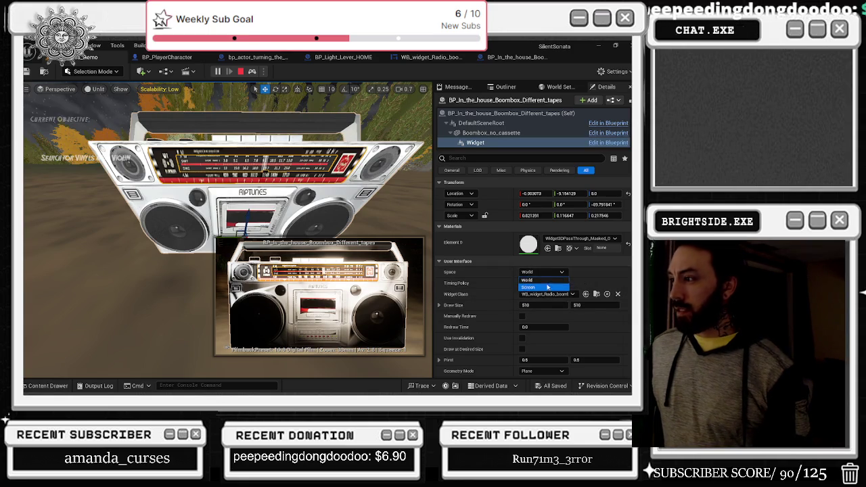
pyautogui.click(546, 289)
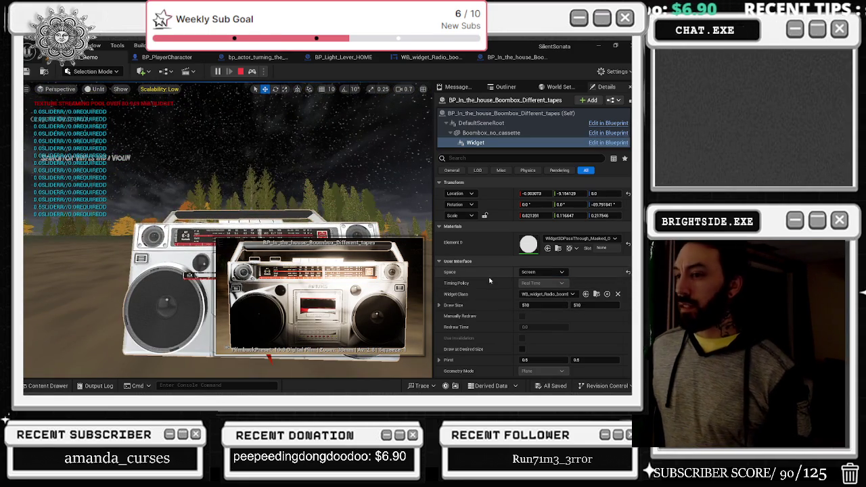
pyautogui.click(541, 272)
pyautogui.click(541, 283)
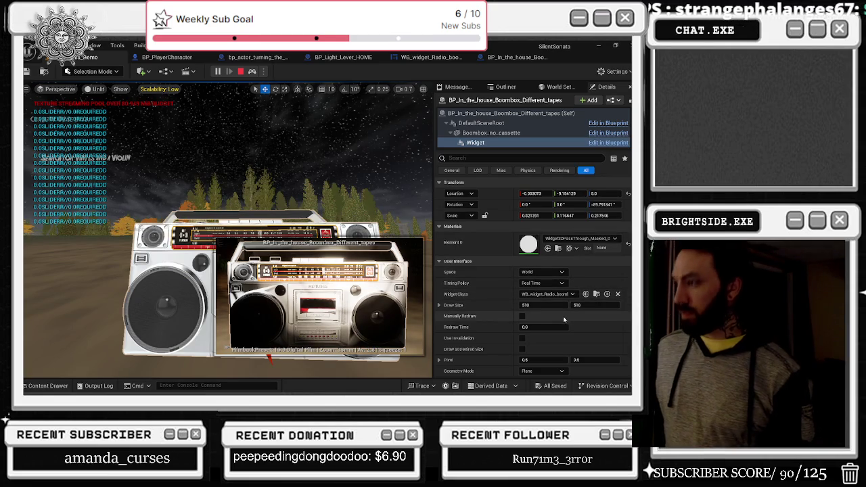
pyautogui.click(522, 316)
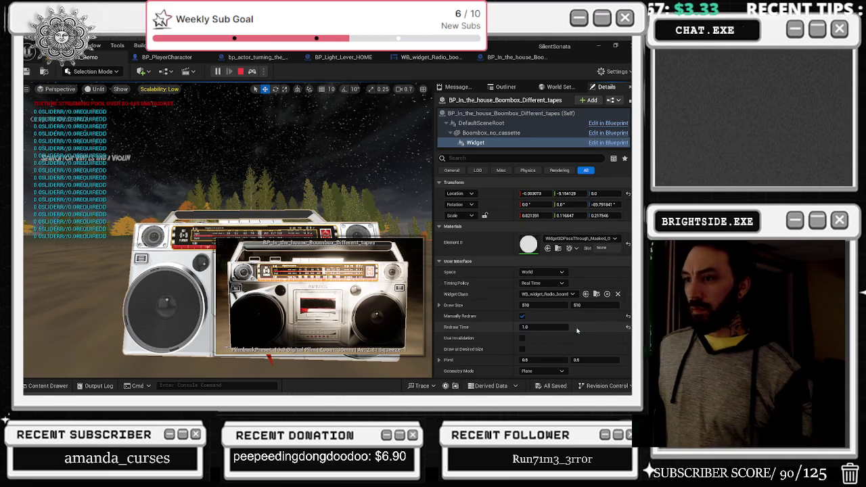
pyautogui.scroll(-10, 602, 264)
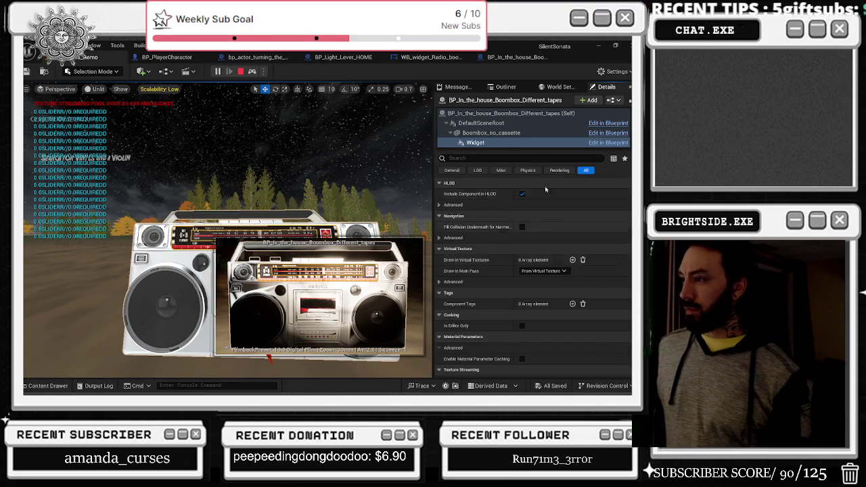
pyautogui.scroll(5, 601, 264)
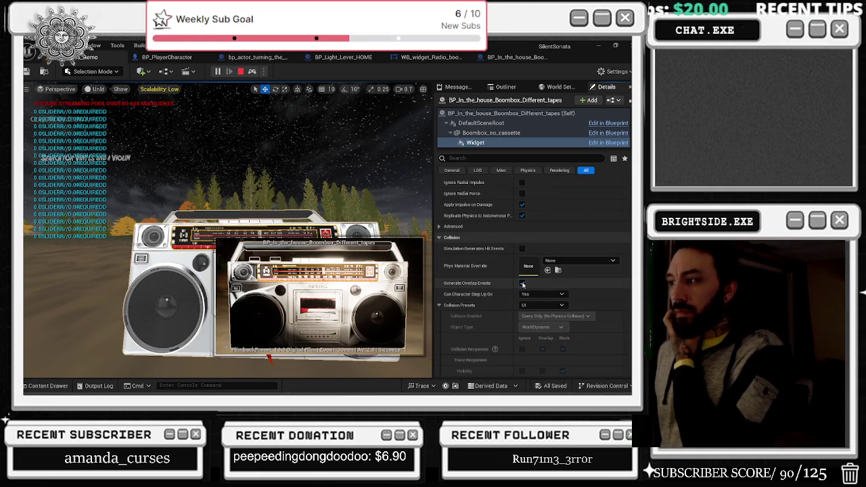
pyautogui.click(541, 293)
pyautogui.click(534, 309)
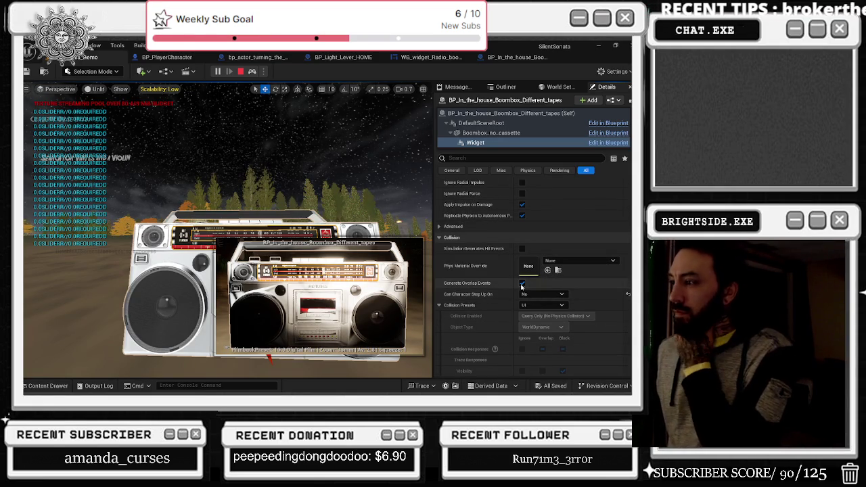
pyautogui.click(541, 306)
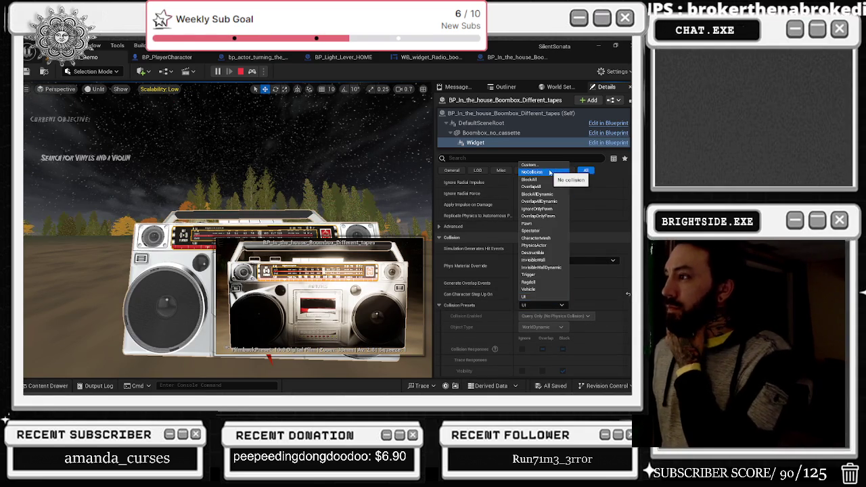
pyautogui.click(579, 255)
pyautogui.scroll(2, 578, 247)
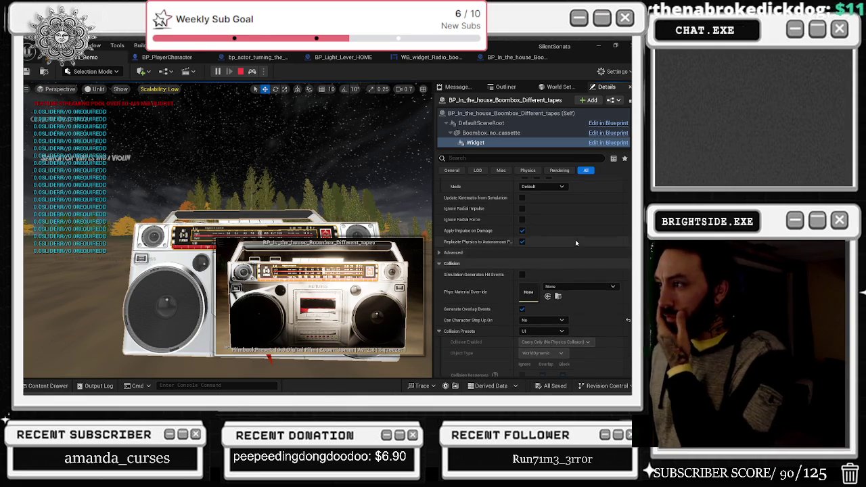
pyautogui.scroll(5, 535, 248)
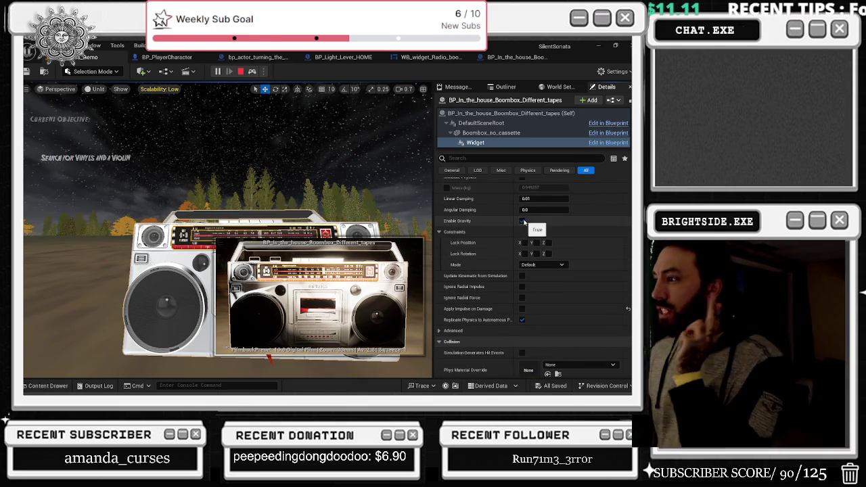
pyautogui.scroll(4, 538, 223)
pyautogui.scroll(1, 543, 220)
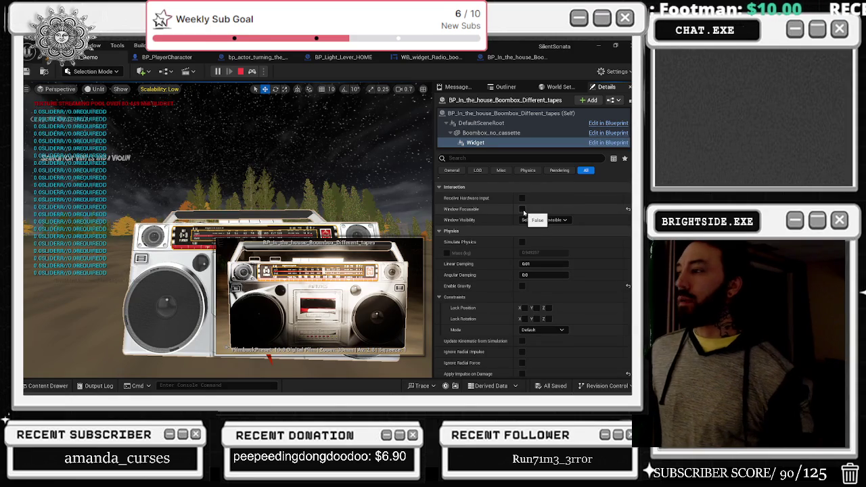
# Set the widget's Geometry Mode to Cylinder and enter a Cylinder Arc Angle of 1.
pyautogui.scroll(2, 531, 214)
pyautogui.scroll(3, 531, 214)
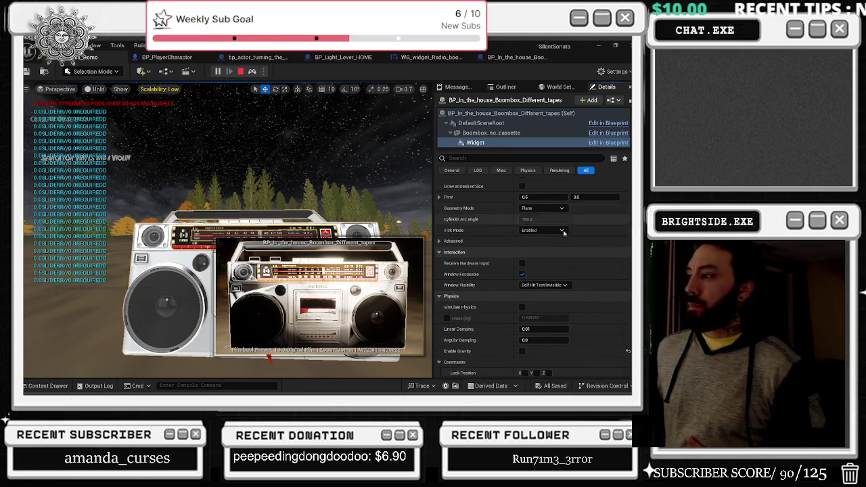
pyautogui.click(541, 208)
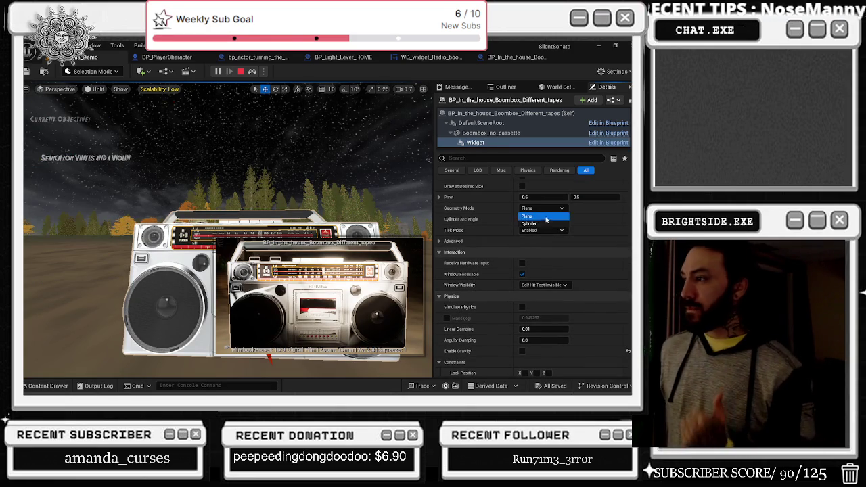
pyautogui.click(547, 226)
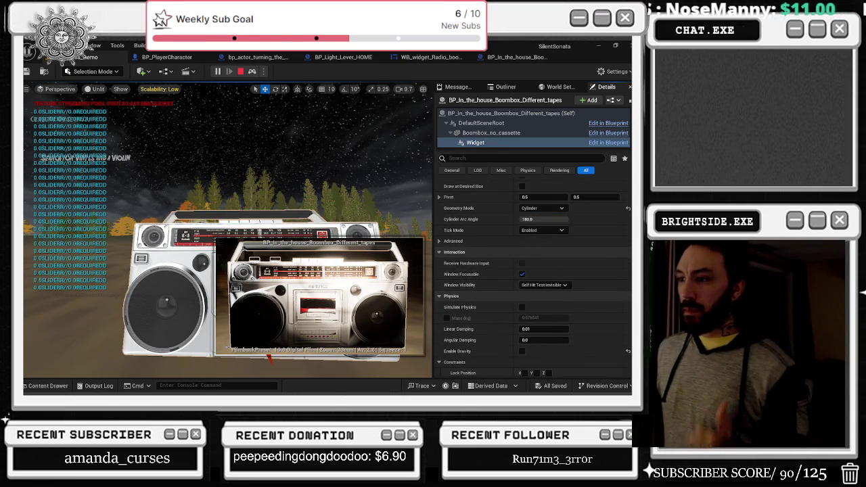
pyautogui.click(224, 271)
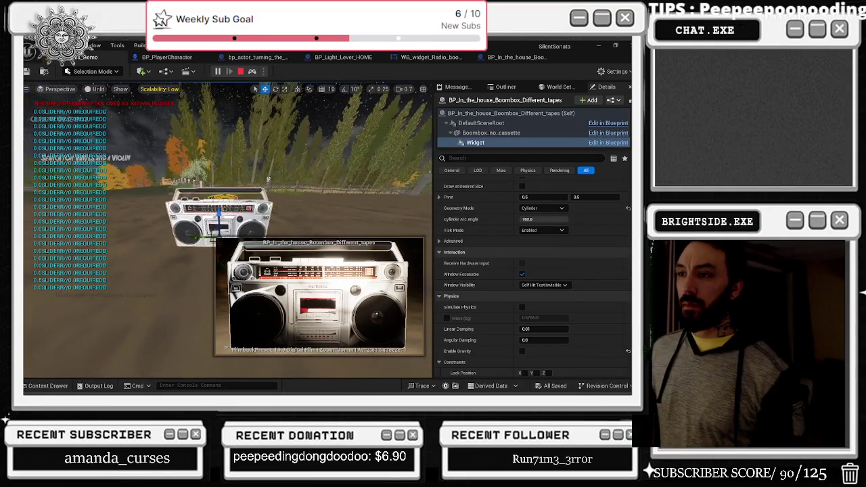
pyautogui.write('0001')
pyautogui.press('Return')
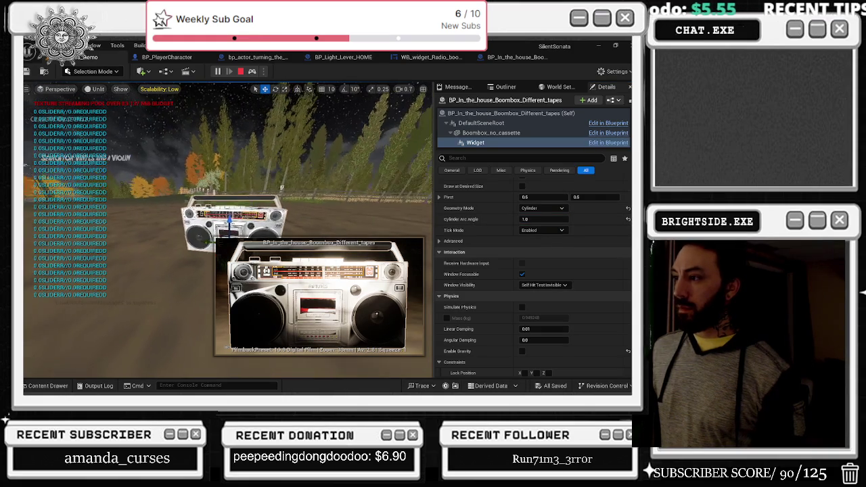
# Try arc angles around 47 and 6.728, then set Geometry Mode back to Plane.
pyautogui.scroll(5, 228, 229)
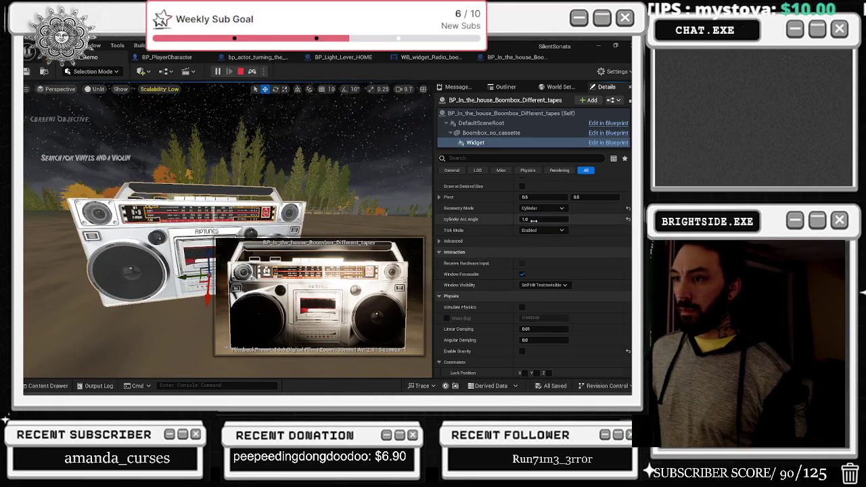
pyautogui.write('6.728')
pyautogui.press('Return')
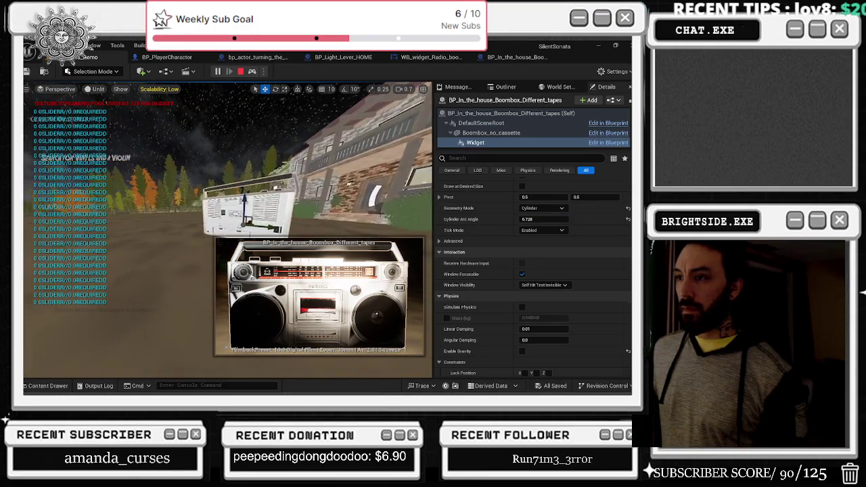
pyautogui.moveTo(540, 218); pyautogui.dragTo(606, 217)
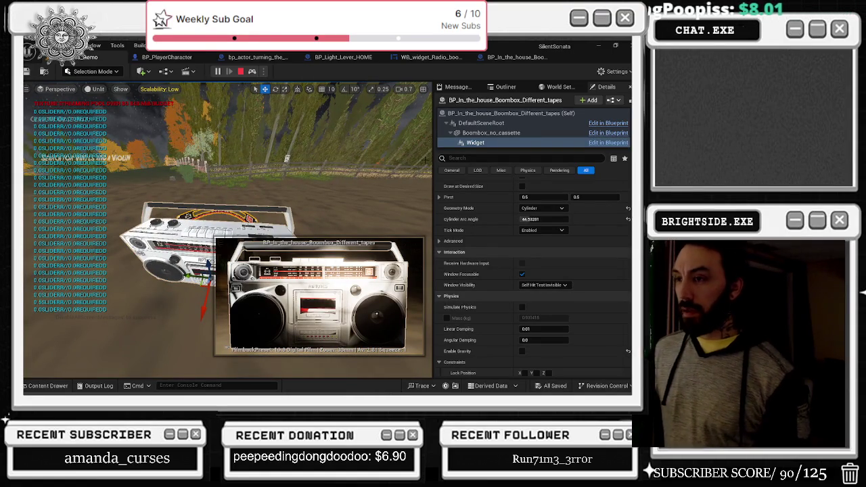
pyautogui.moveTo(544, 219); pyautogui.dragTo(534, 219)
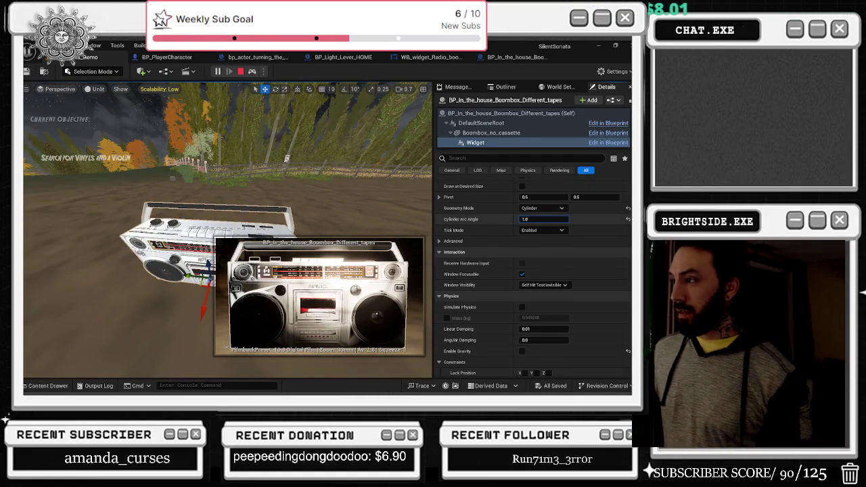
pyautogui.click(541, 208)
pyautogui.click(534, 215)
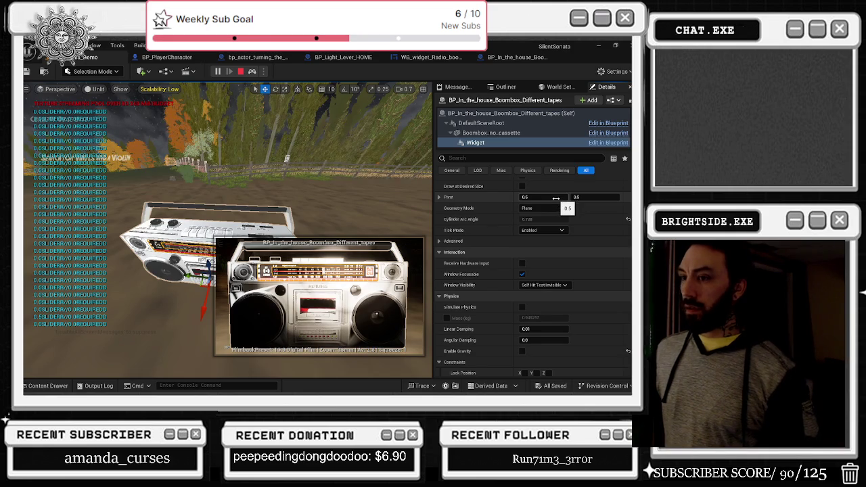
pyautogui.scroll(1, 555, 202)
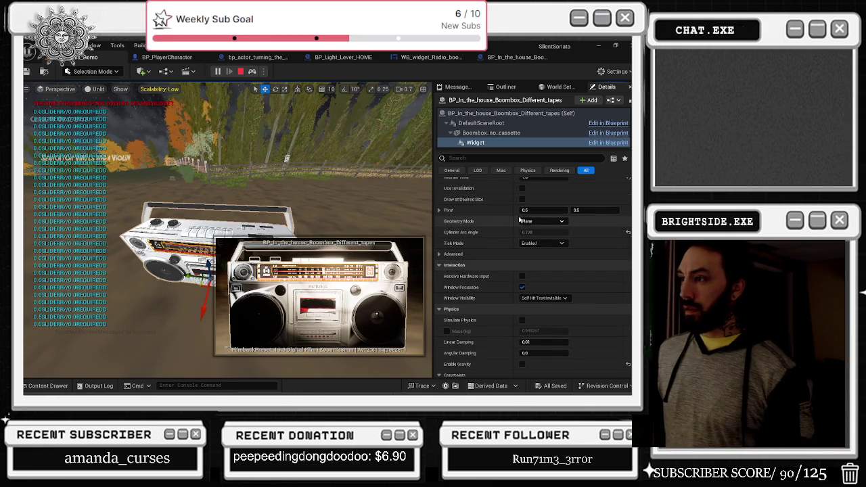
pyautogui.scroll(1, 522, 207)
pyautogui.click(521, 213)
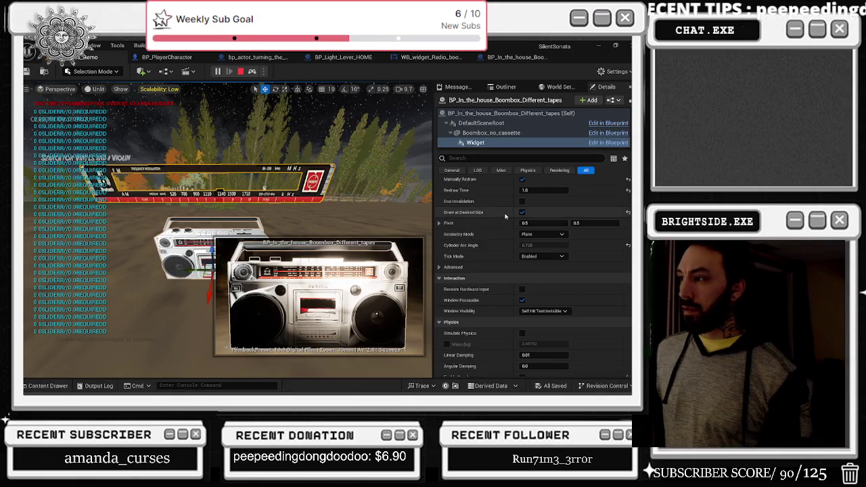
pyautogui.click(522, 212)
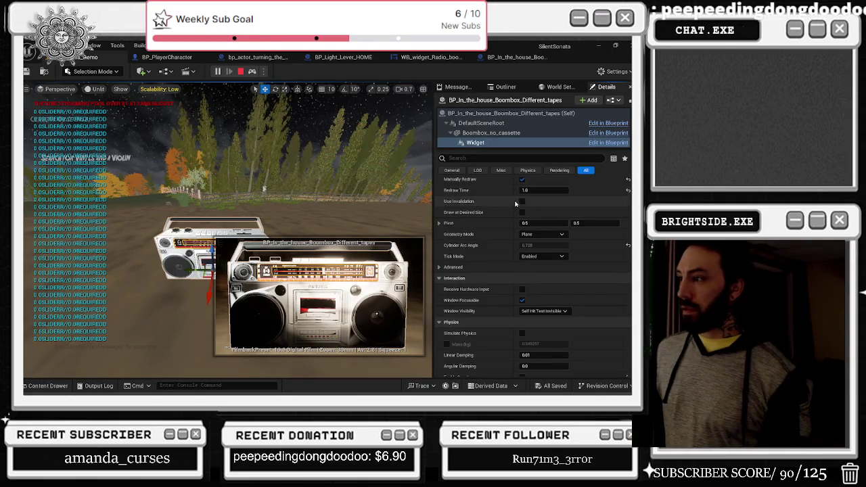
pyautogui.scroll(1, 550, 213)
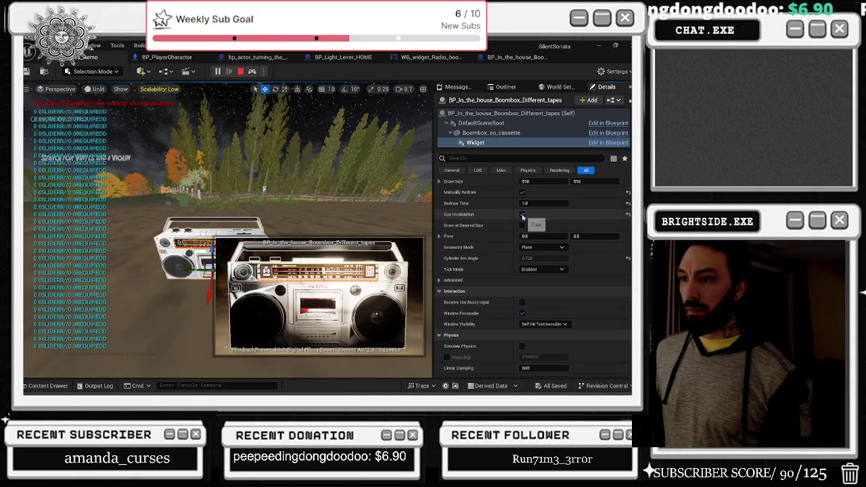
pyautogui.scroll(2, 529, 217)
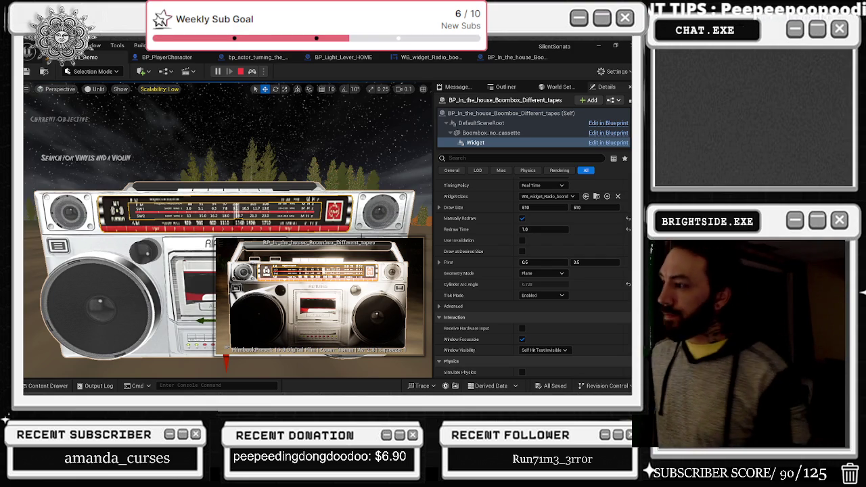
# Untick Apply Gamma Correction under Advanced and keep Timing Policy at Real Time.
pyautogui.click(524, 306)
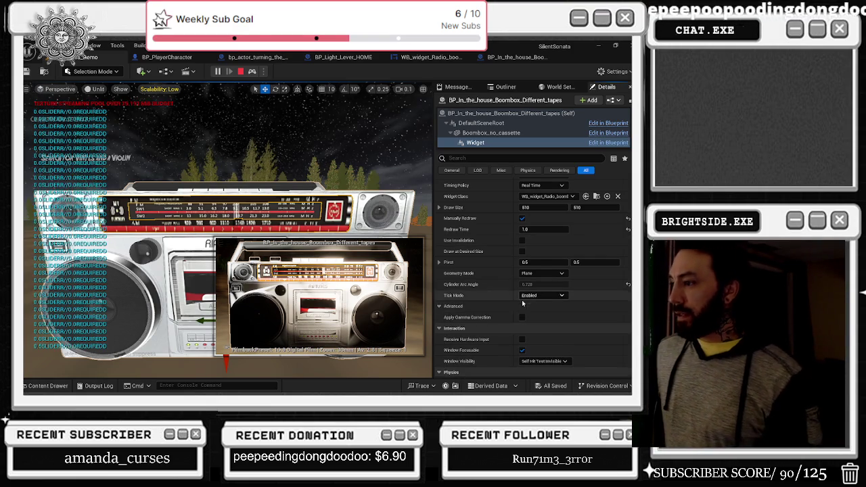
pyautogui.click(521, 317)
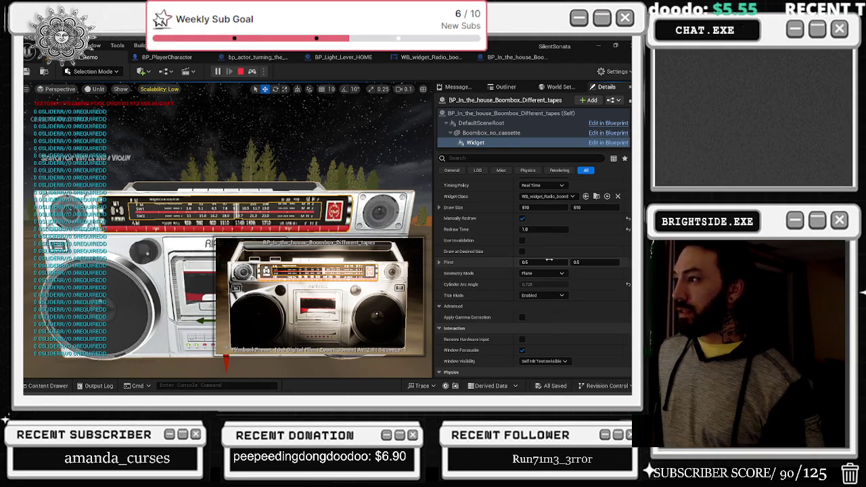
pyautogui.scroll(1, 572, 209)
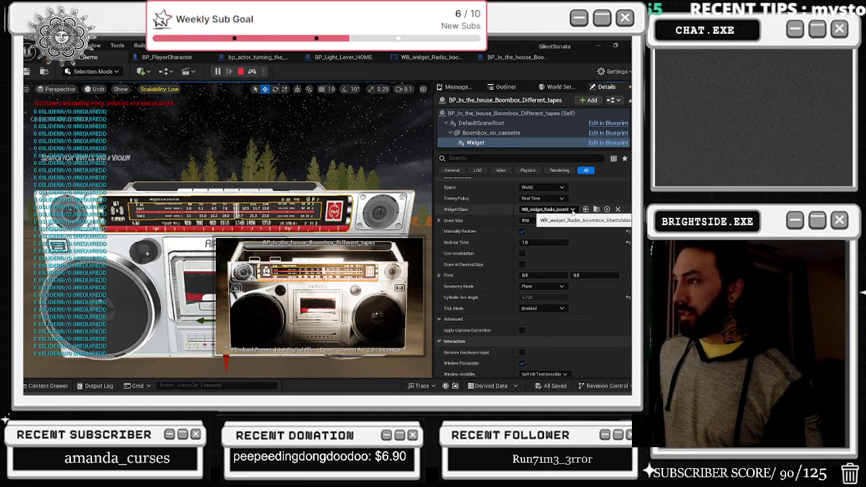
pyautogui.click(545, 198)
pyautogui.click(583, 194)
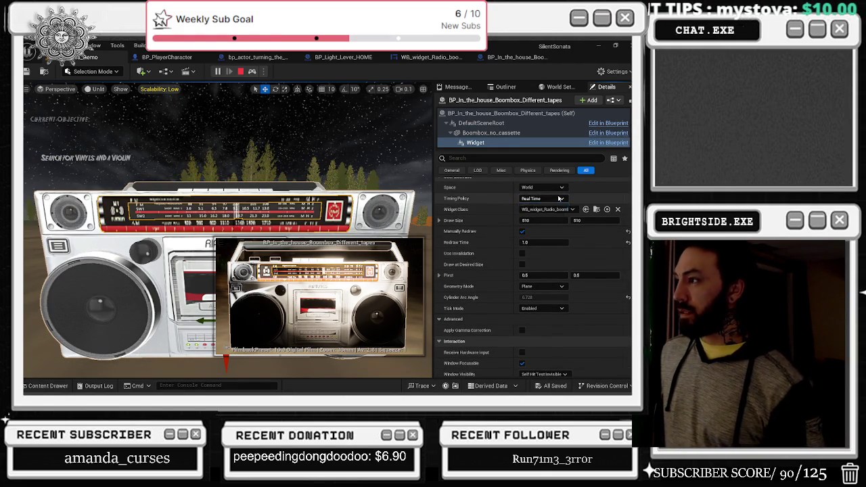
pyautogui.scroll(3, 584, 197)
pyautogui.scroll(3, 610, 211)
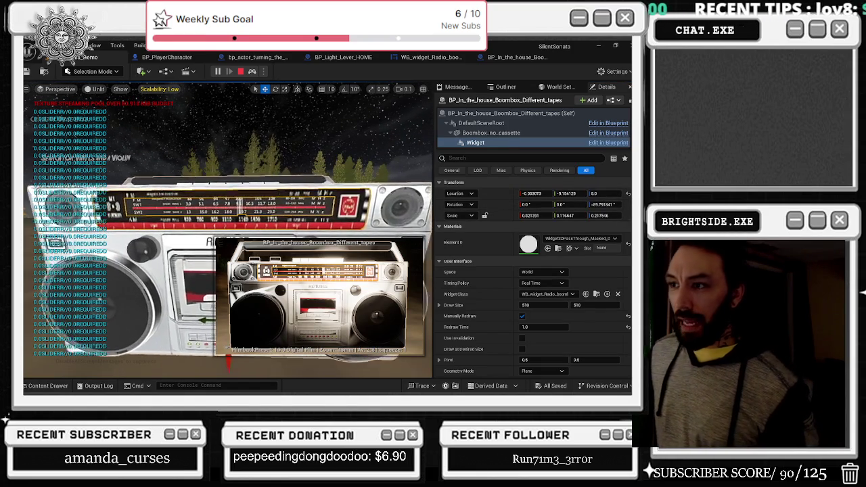
# Switch to the boombox Blueprint editor, orbit the preview, and undo an accidental widget move.
pyautogui.click(516, 57)
pyautogui.moveTo(336, 180)
pyautogui.mouseDown()
pyautogui.moveTo(291, 169)
pyautogui.moveTo(284, 135)
pyautogui.moveTo(284, 149)
pyautogui.moveTo(297, 154)
pyautogui.mouseUp()
pyautogui.moveTo(363, 242)
pyautogui.mouseDown()
pyautogui.moveTo(383, 250)
pyautogui.moveTo(410, 240)
pyautogui.moveTo(338, 203)
pyautogui.moveTo(410, 232)
pyautogui.mouseUp()
pyautogui.hotkey('ctrl', 'z')
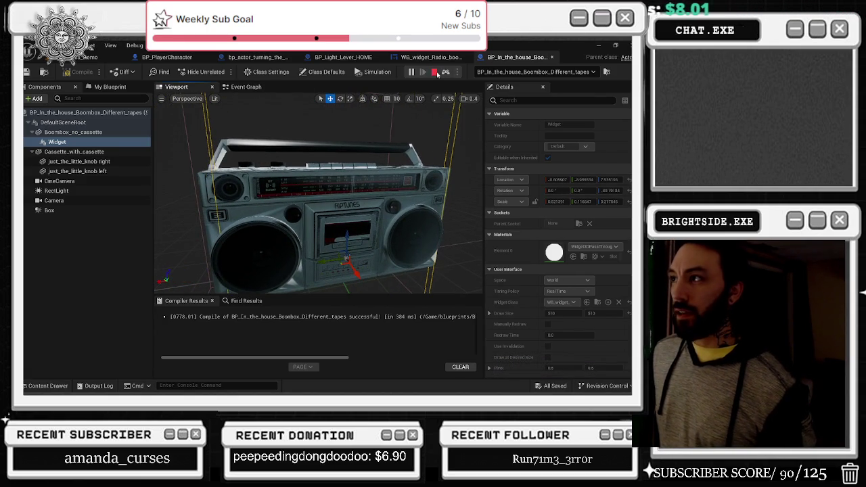
# Stop play and drag the radio widget forward to Y about -20.85 in front of the boombox.
pyautogui.click(435, 72)
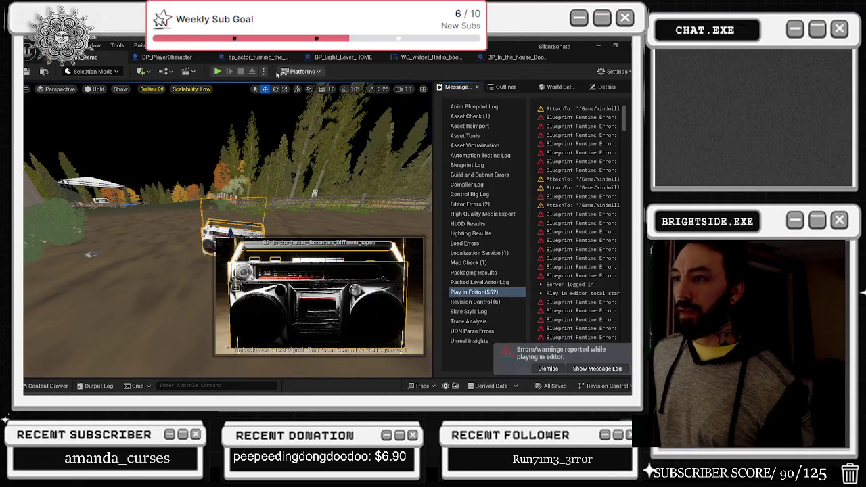
pyautogui.click(517, 57)
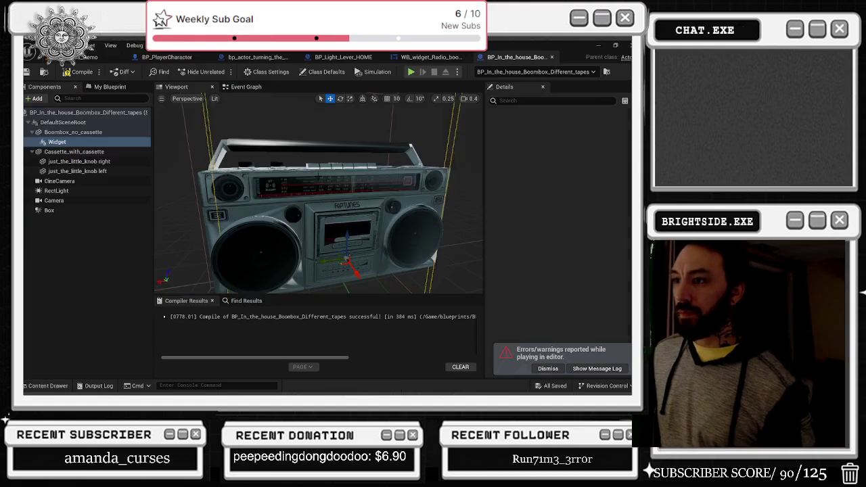
pyautogui.moveTo(353, 270); pyautogui.dragTo(395, 305)
pyautogui.moveTo(406, 224); pyautogui.dragTo(437, 224)
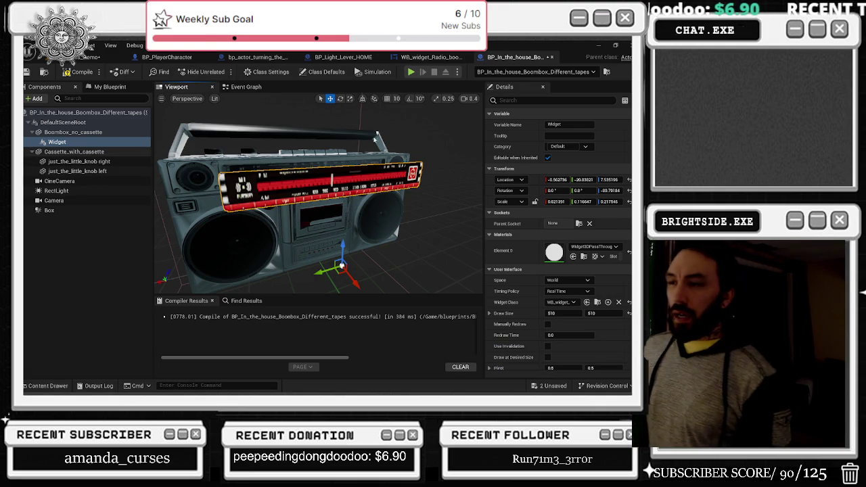
pyautogui.click(188, 99)
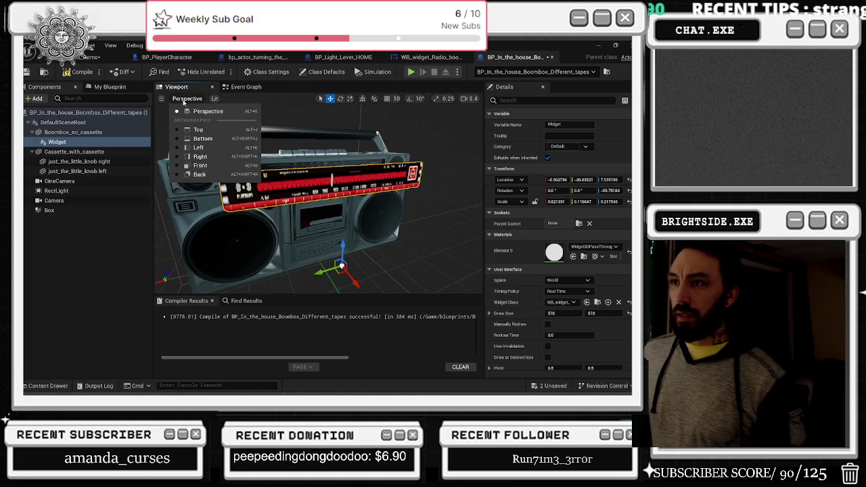
# Turn on Realtime rendering in the Blueprint preview viewport.
pyautogui.click(162, 101)
pyautogui.click(161, 100)
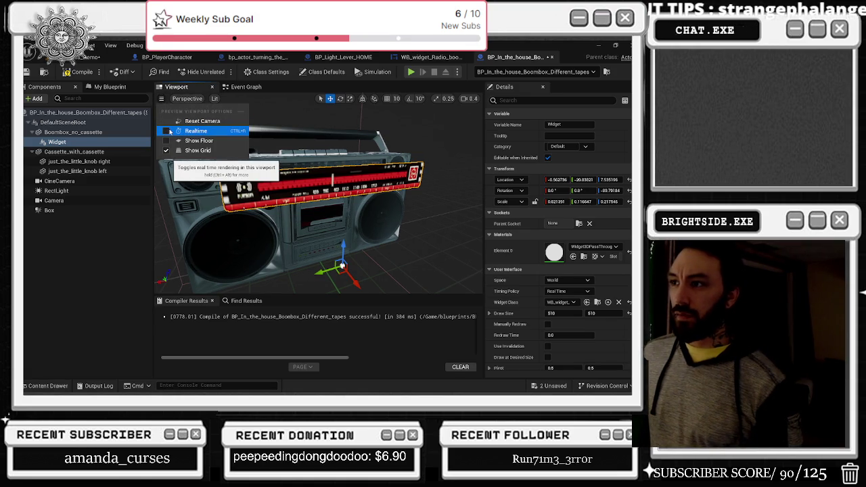
pyautogui.click(166, 131)
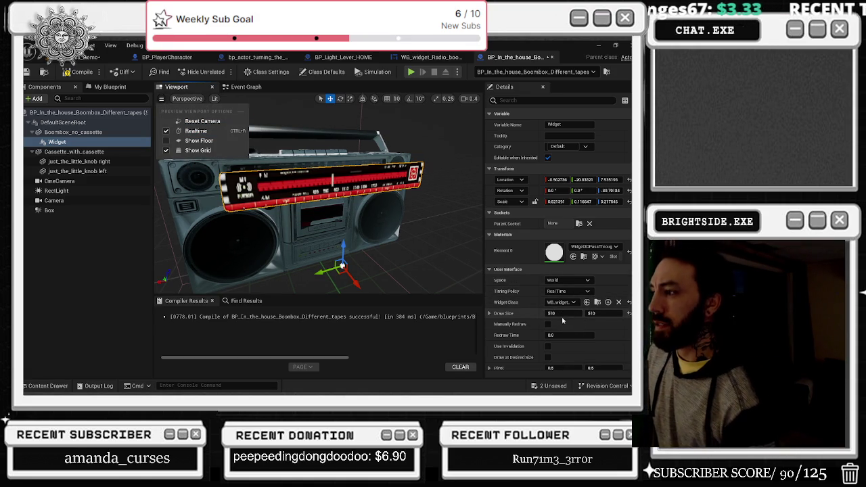
# Zoom the preview out, then show the WB_widget_Radio_boombox_Ghettoblaster Event Graph.
pyautogui.scroll(-3, 551, 313)
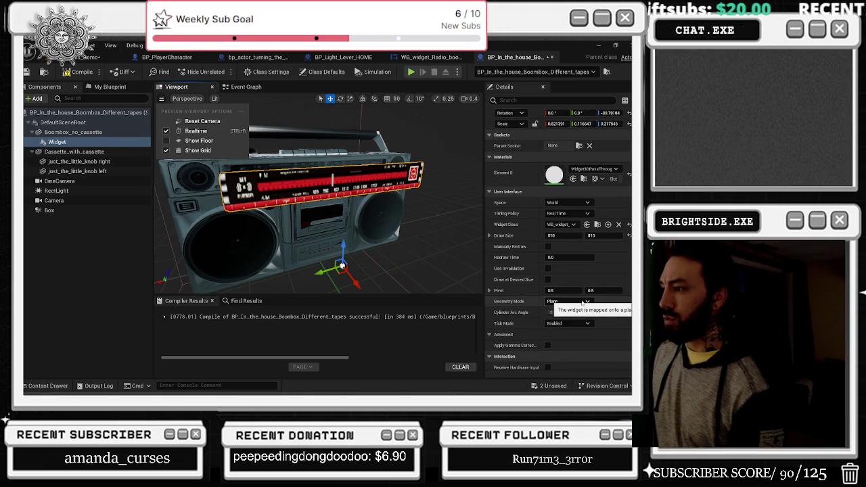
pyautogui.scroll(-2, 582, 305)
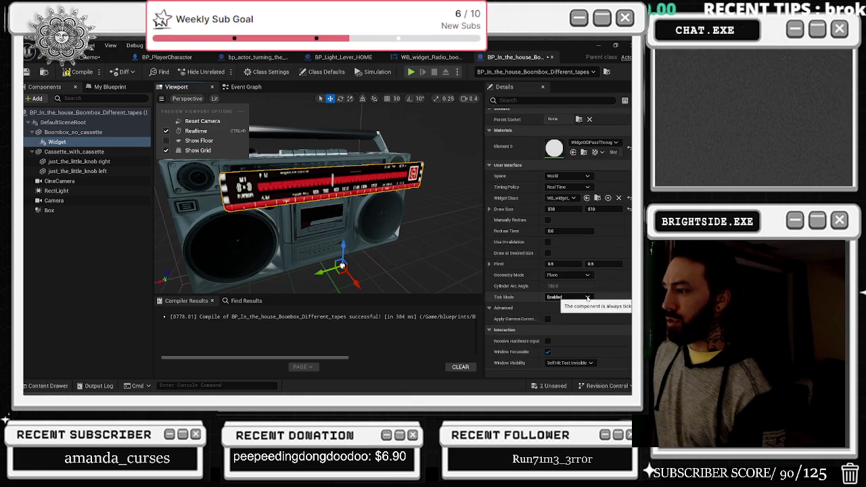
pyautogui.scroll(-2, 583, 306)
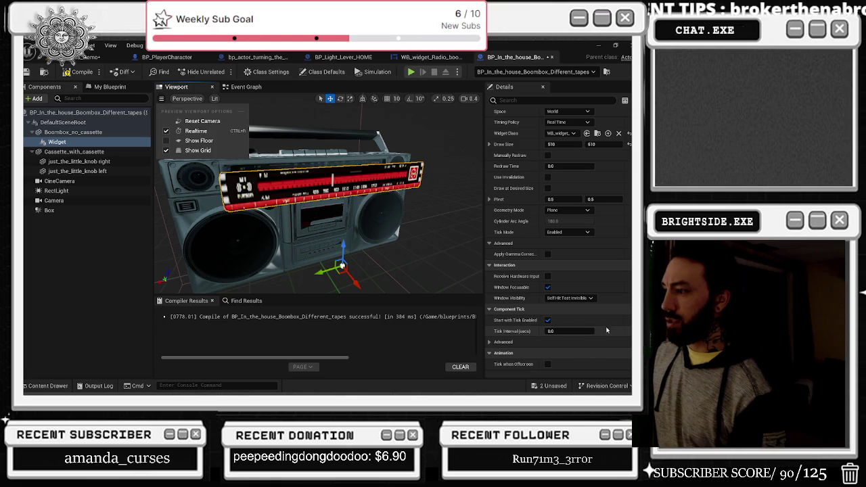
pyautogui.scroll(-1, 561, 354)
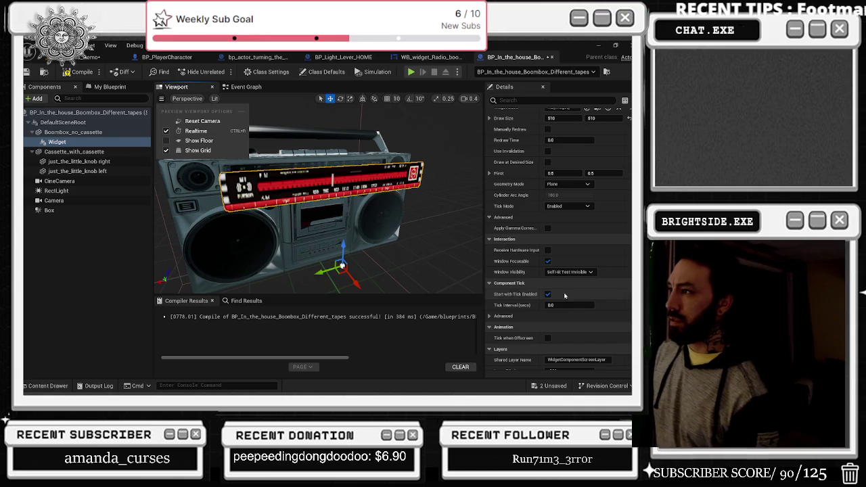
pyautogui.click(430, 57)
pyautogui.scroll(4, 285, 178)
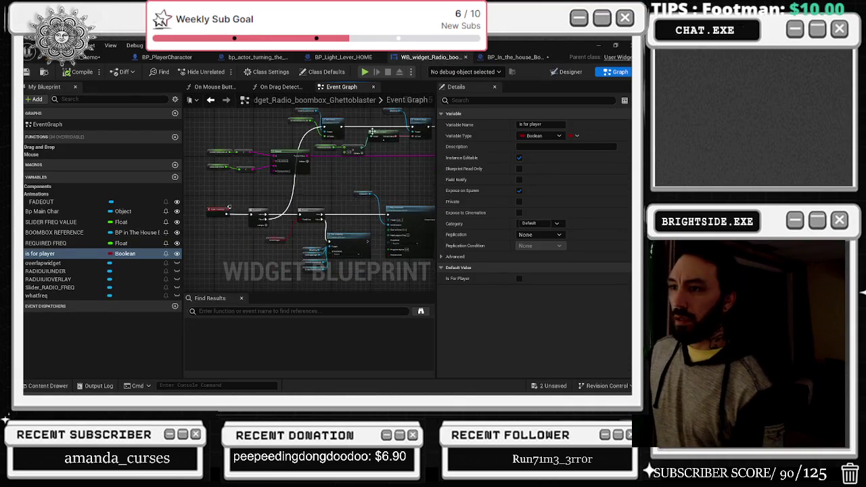
pyautogui.moveTo(280, 176); pyautogui.dragTo(182, 147)
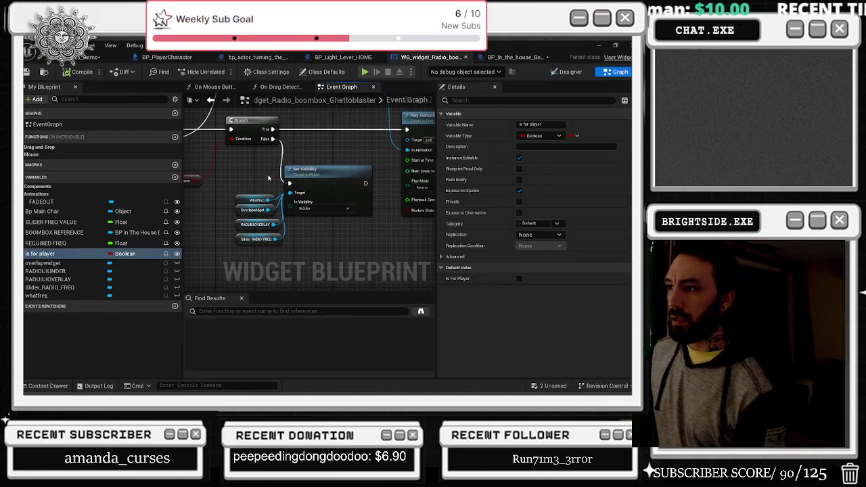
pyautogui.click(256, 200)
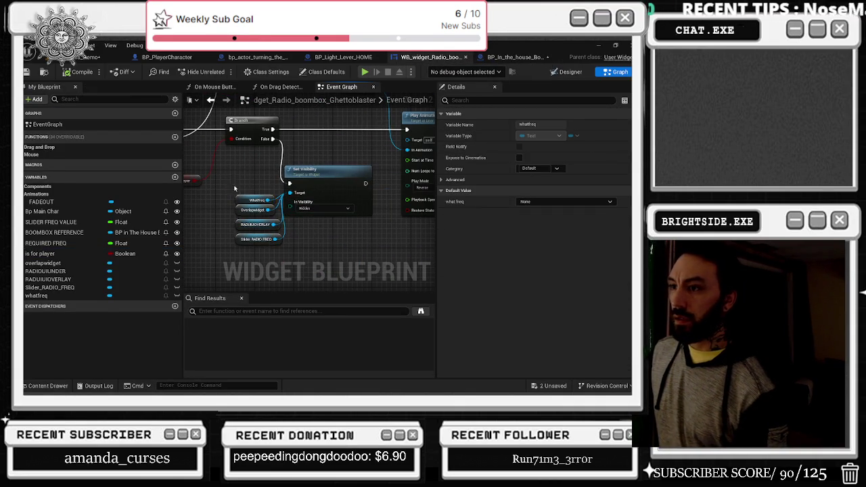
pyautogui.moveTo(232, 183); pyautogui.dragTo(279, 270)
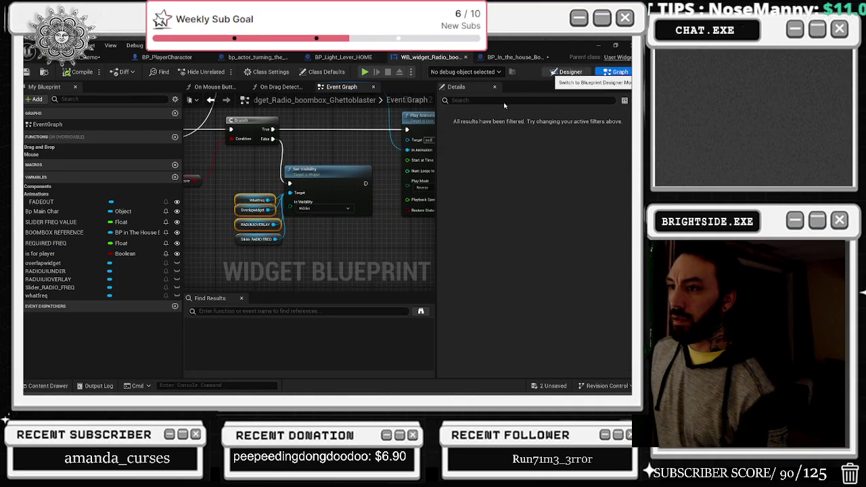
pyautogui.click(570, 71)
pyautogui.click(70, 292)
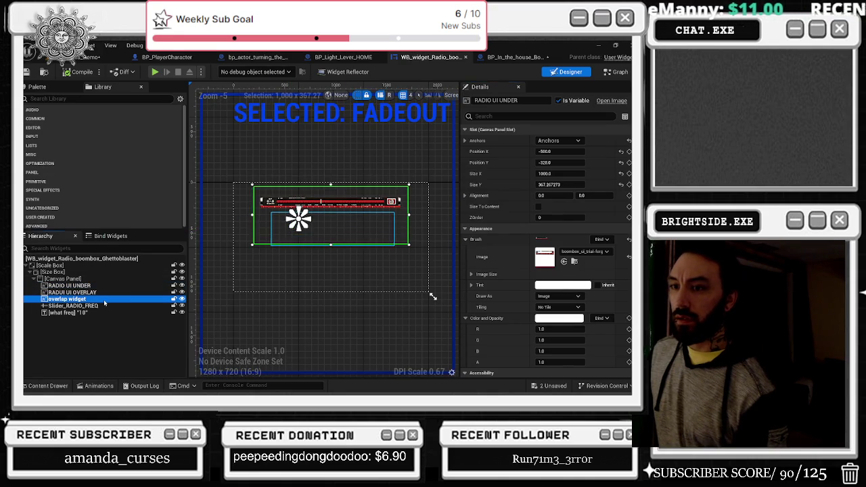
pyautogui.click(68, 299)
pyautogui.scroll(1, 310, 245)
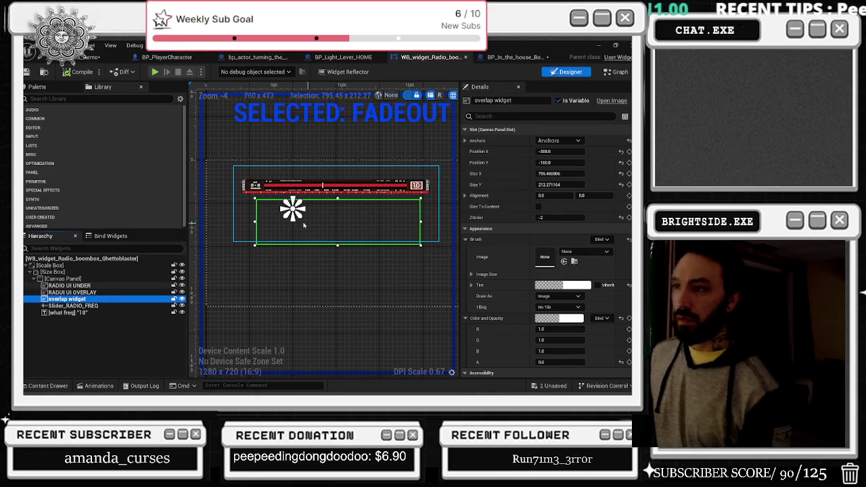
pyautogui.click(100, 292)
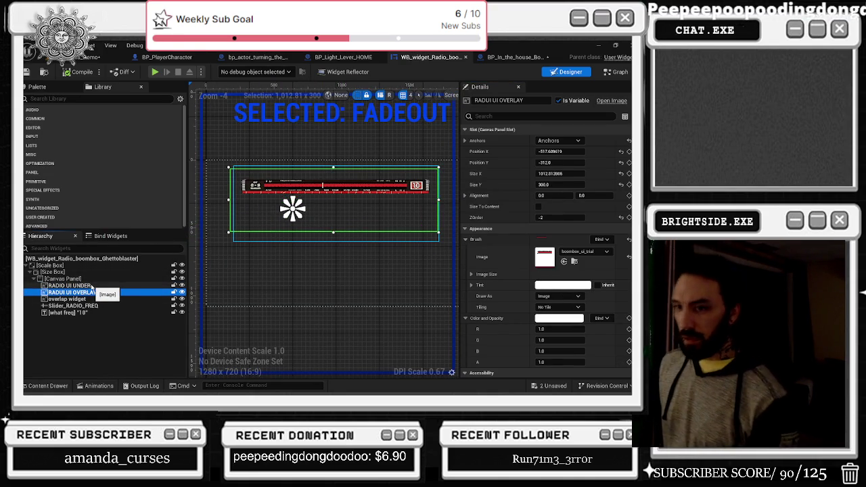
pyautogui.click(92, 286)
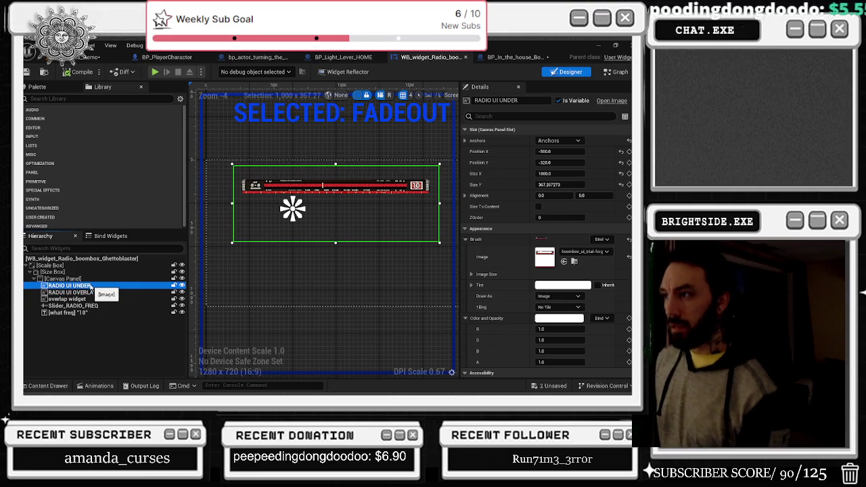
pyautogui.click(92, 293)
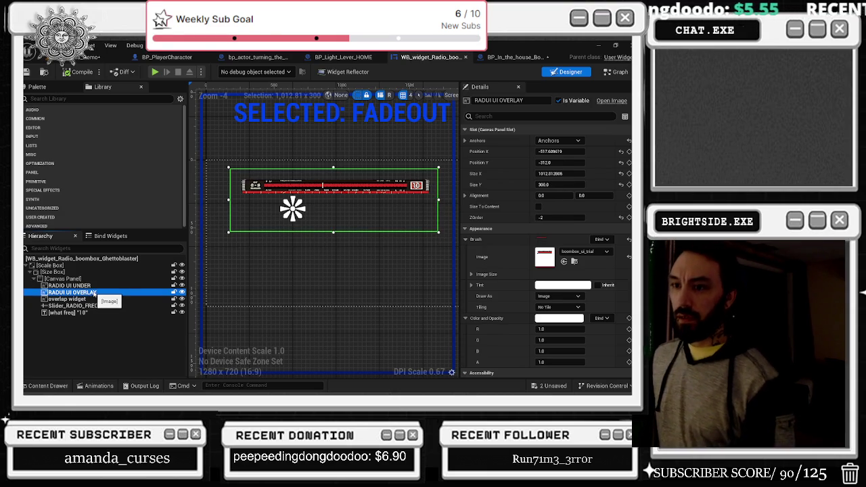
pyautogui.click(82, 286)
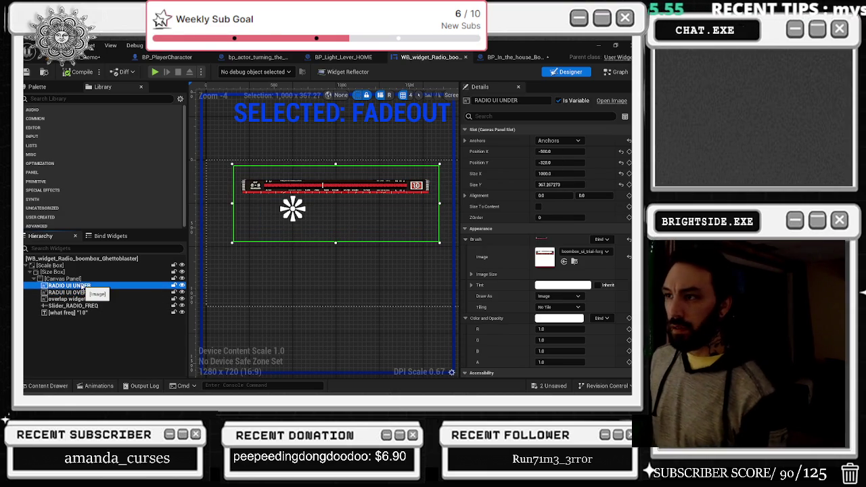
pyautogui.click(181, 285)
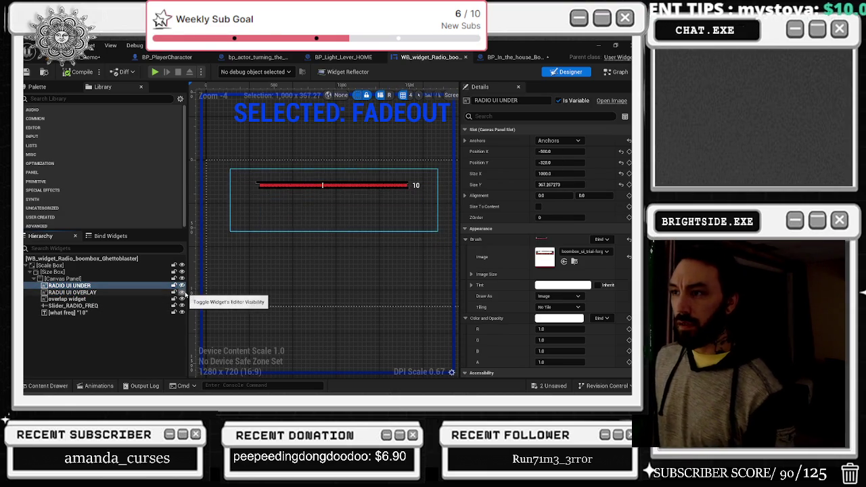
pyautogui.click(182, 293)
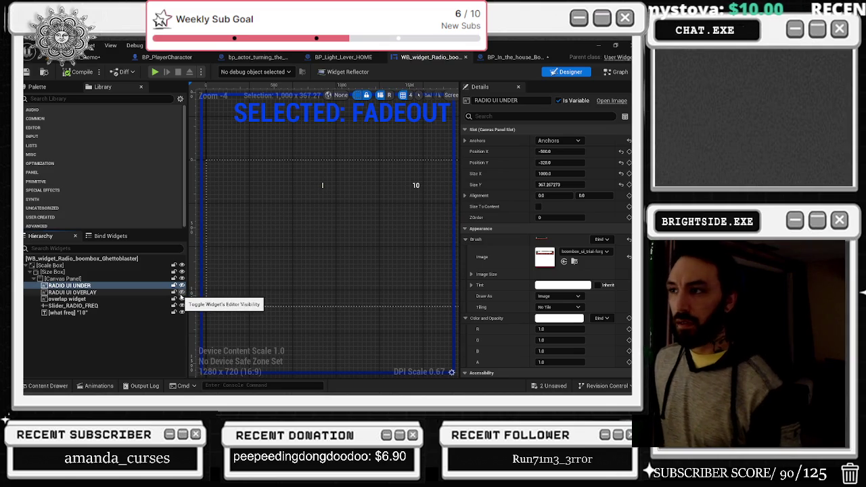
pyautogui.click(182, 293)
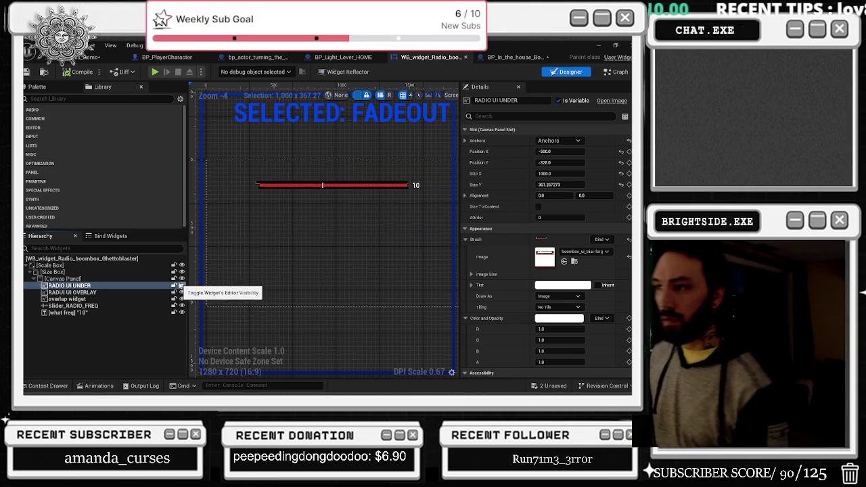
pyautogui.click(181, 285)
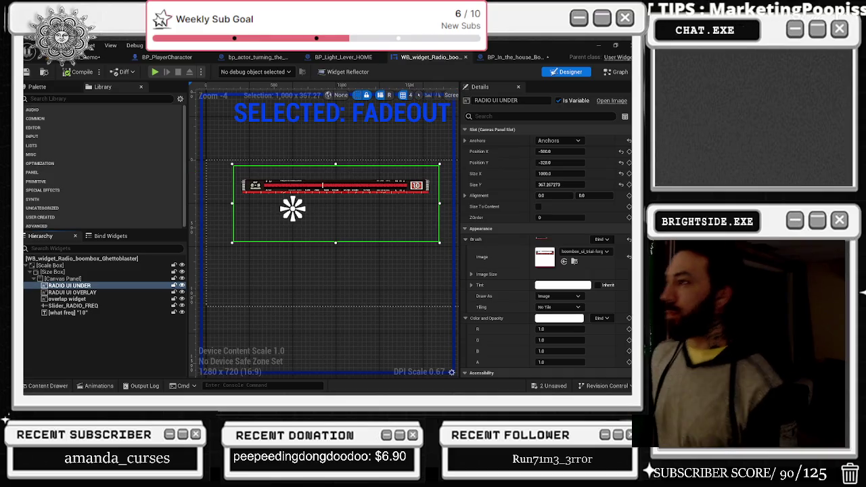
pyautogui.click(606, 73)
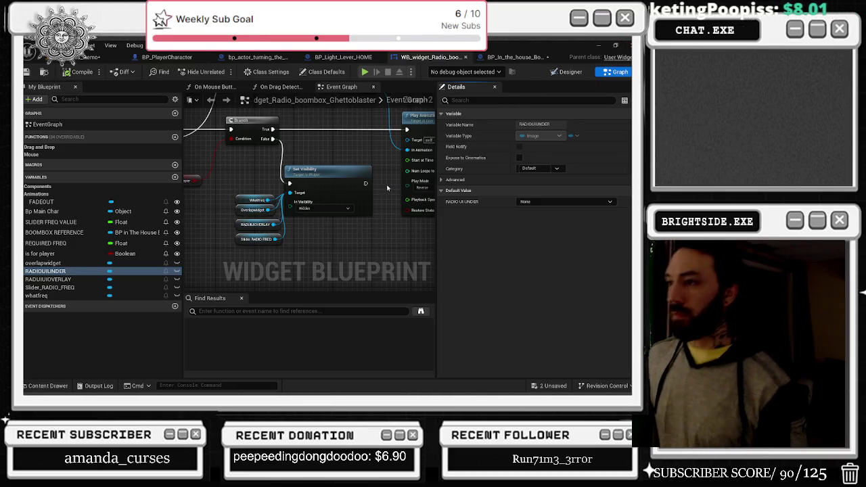
# Drive Set Visibility from the Branch's True output and line the node up with the Branch.
pyautogui.moveTo(243, 193); pyautogui.dragTo(319, 265)
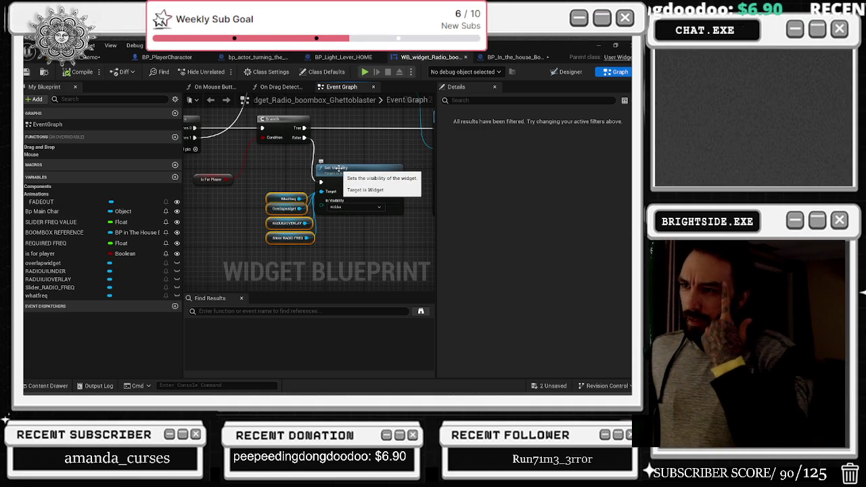
pyautogui.moveTo(365, 132)
pyautogui.mouseDown()
pyautogui.moveTo(305, 198)
pyautogui.moveTo(363, 166)
pyautogui.mouseUp()
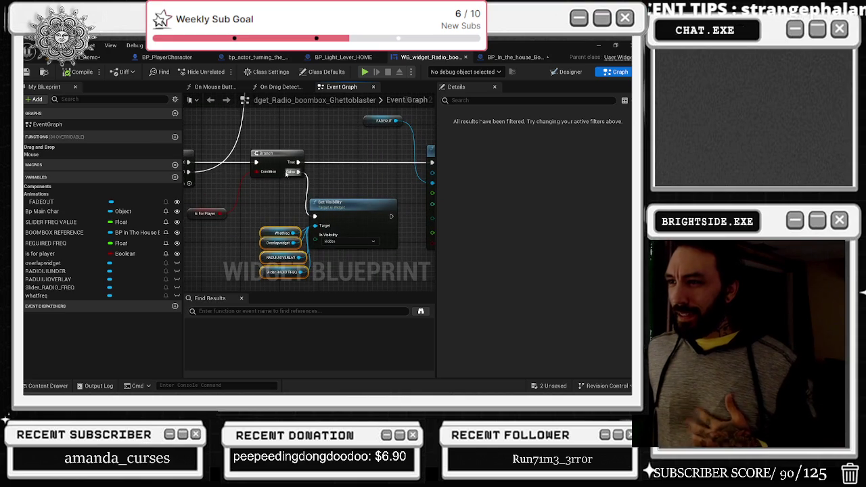
pyautogui.moveTo(286, 173); pyautogui.dragTo(350, 192)
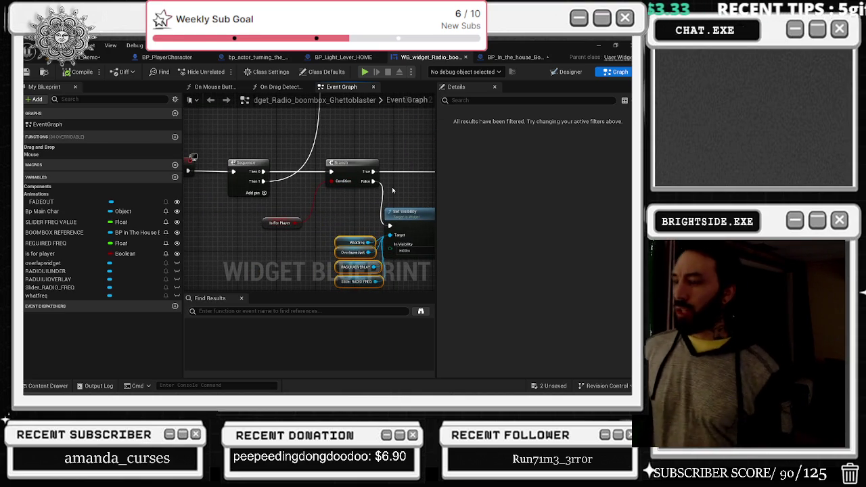
pyautogui.moveTo(392, 187); pyautogui.dragTo(300, 187)
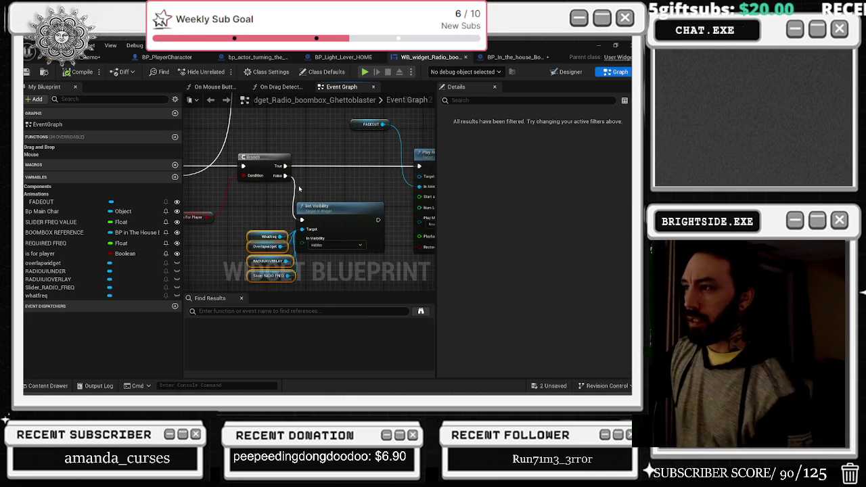
pyautogui.moveTo(330, 174)
pyautogui.mouseDown()
pyautogui.moveTo(291, 184)
pyautogui.moveTo(331, 153)
pyautogui.mouseUp()
pyautogui.moveTo(382, 233); pyautogui.dragTo(311, 152)
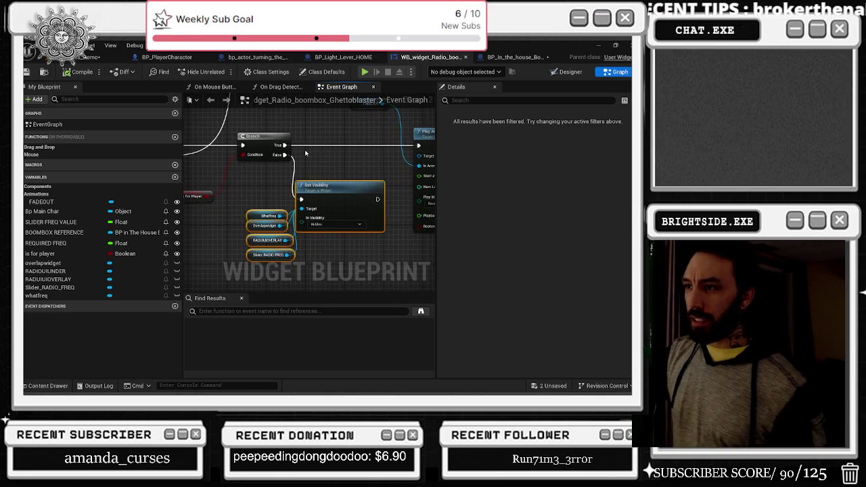
pyautogui.click(308, 153)
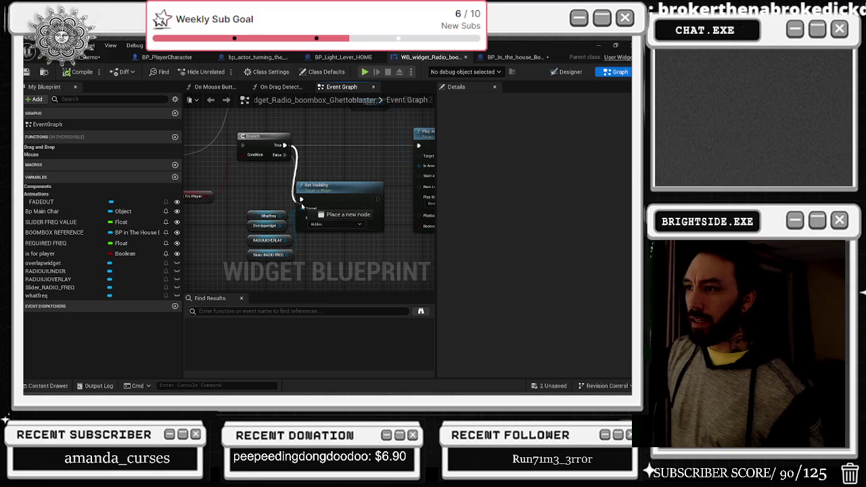
pyautogui.moveTo(328, 188)
pyautogui.mouseDown()
pyautogui.moveTo(346, 139)
pyautogui.moveTo(340, 159)
pyautogui.moveTo(373, 164)
pyautogui.moveTo(348, 145)
pyautogui.moveTo(433, 169)
pyautogui.moveTo(293, 171)
pyautogui.moveTo(189, 227)
pyautogui.moveTo(189, 213)
pyautogui.moveTo(50, 196)
pyautogui.moveTo(65, 199)
pyautogui.mouseUp()
pyautogui.moveTo(266, 107)
pyautogui.mouseDown()
pyautogui.moveTo(426, 108)
pyautogui.moveTo(406, 135)
pyautogui.moveTo(184, 169)
pyautogui.mouseUp()
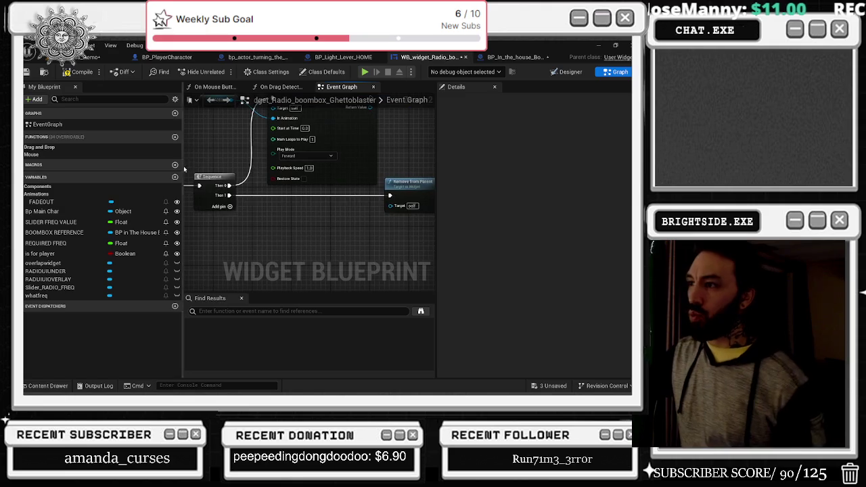
pyautogui.scroll(-5, 305, 175)
pyautogui.scroll(4, 304, 174)
pyautogui.moveTo(305, 174); pyautogui.dragTo(243, 212)
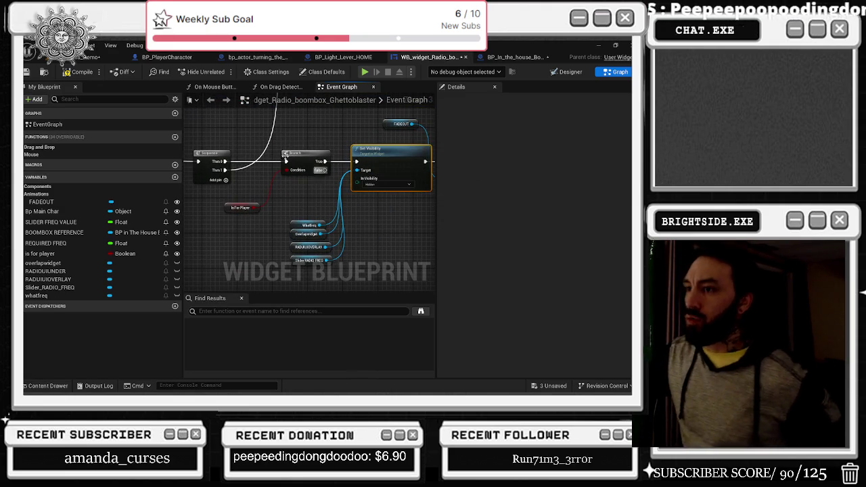
# Save the radio widget and switch back to the BP_In_the_house_Boombox blueprint.
pyautogui.click(27, 72)
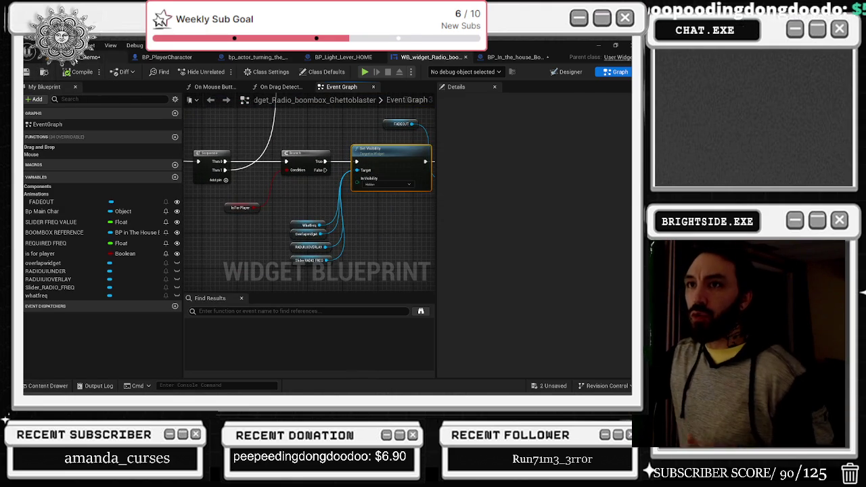
pyautogui.click(78, 58)
pyautogui.hotkey('ctrl', 'e')
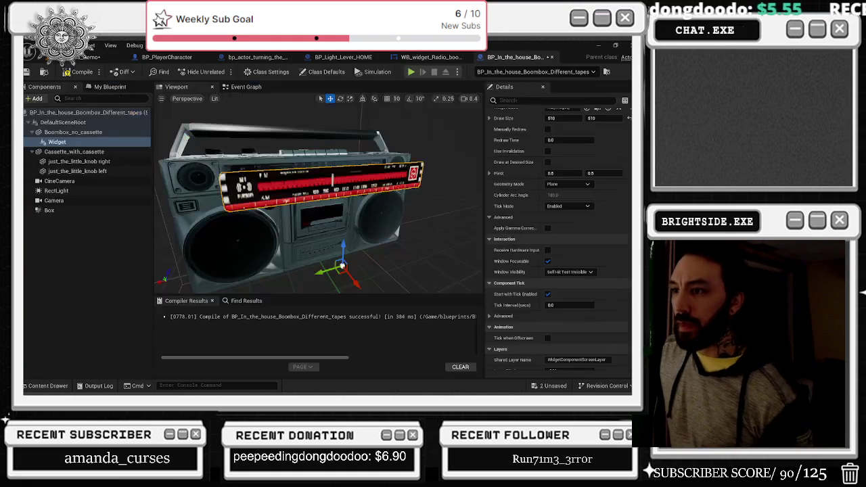
# Set the boombox Widget component's Timing Policy to Game Time.
pyautogui.moveTo(342, 265); pyautogui.dragTo(367, 210)
pyautogui.moveTo(324, 260); pyautogui.dragTo(379, 244)
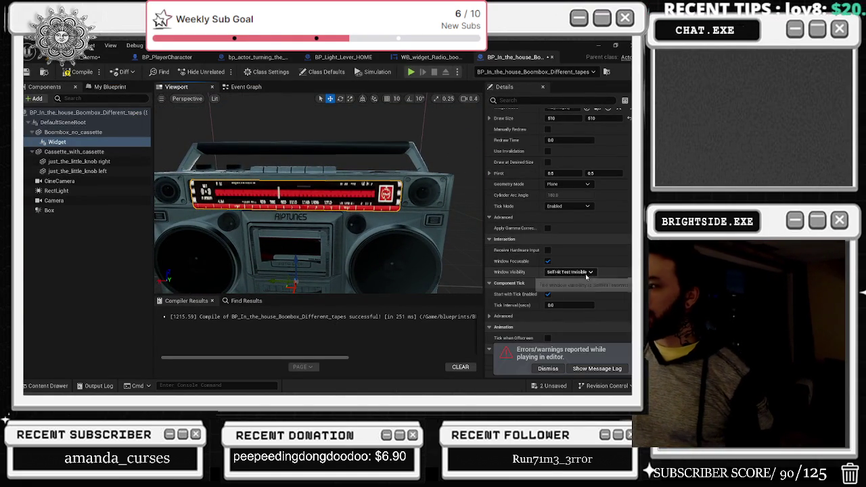
pyautogui.scroll(3, 608, 251)
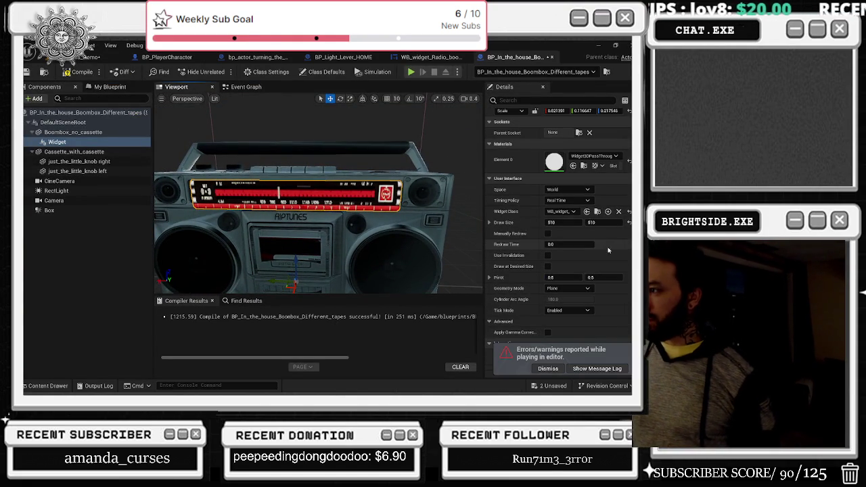
pyautogui.click(573, 200)
pyautogui.click(579, 215)
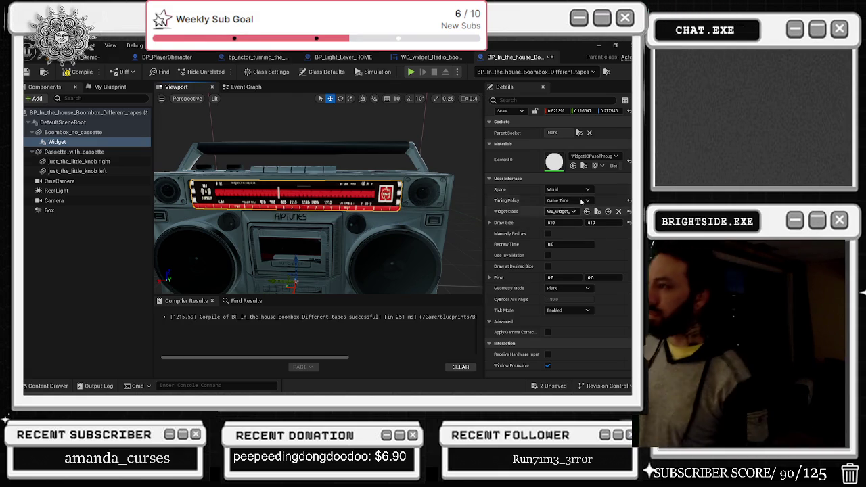
# Try Screen space for the widget, then put it back in World space.
pyautogui.scroll(2, 558, 230)
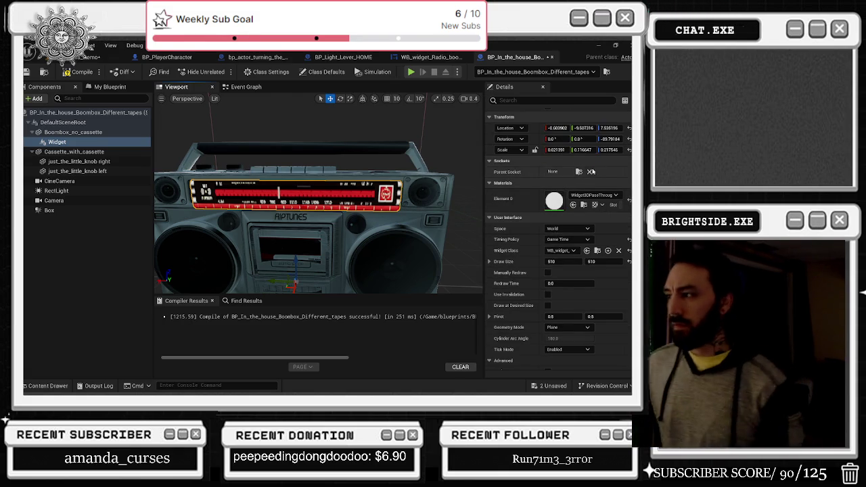
pyautogui.click(561, 230)
pyautogui.click(559, 242)
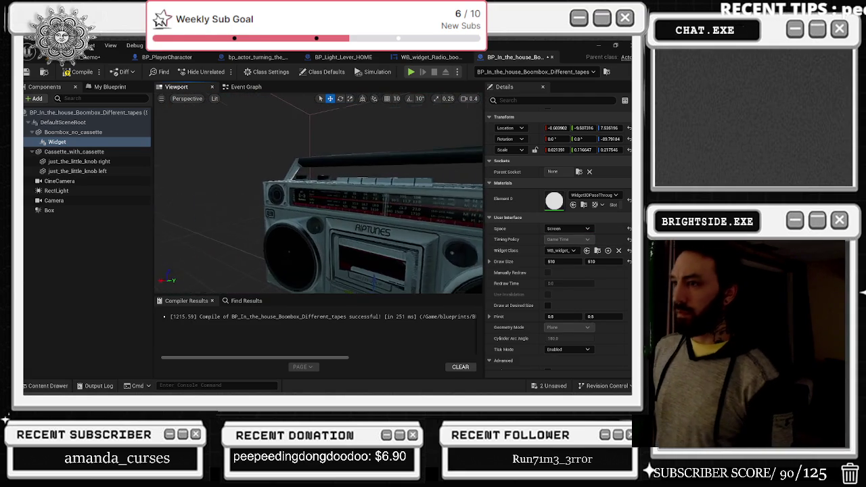
pyautogui.click(562, 230)
pyautogui.click(559, 237)
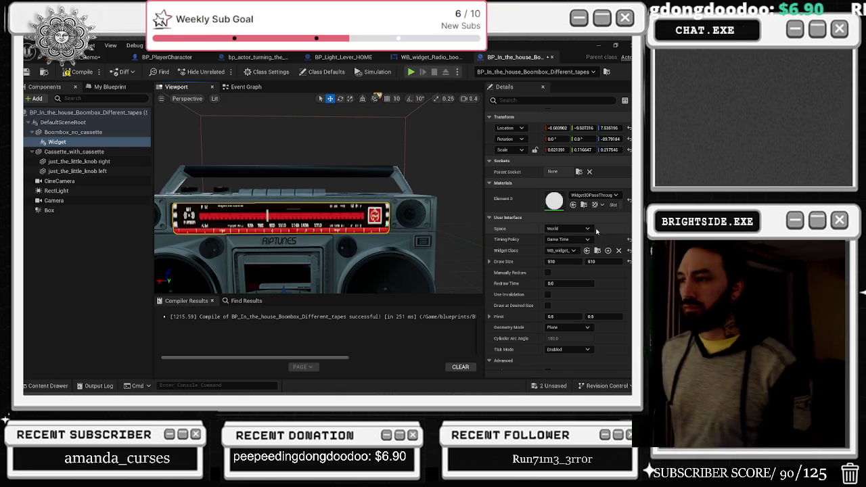
# Enable Draw at Desired Size and frame the widget in the viewport.
pyautogui.scroll(-3, 566, 293)
pyautogui.click(547, 227)
pyautogui.press('f')
pyautogui.scroll(-5, 377, 223)
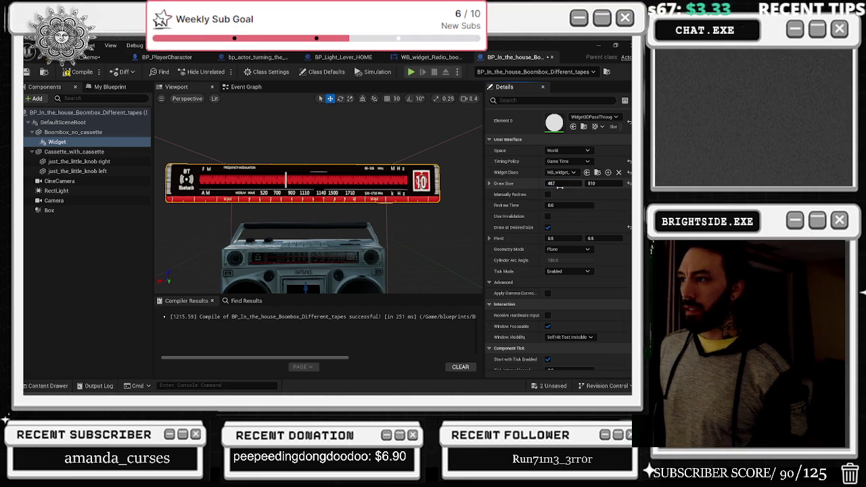
# Narrow the widget's Draw Size X to 424, then lower and narrow it against the boombox.
pyautogui.moveTo(555, 193); pyautogui.dragTo(564, 183)
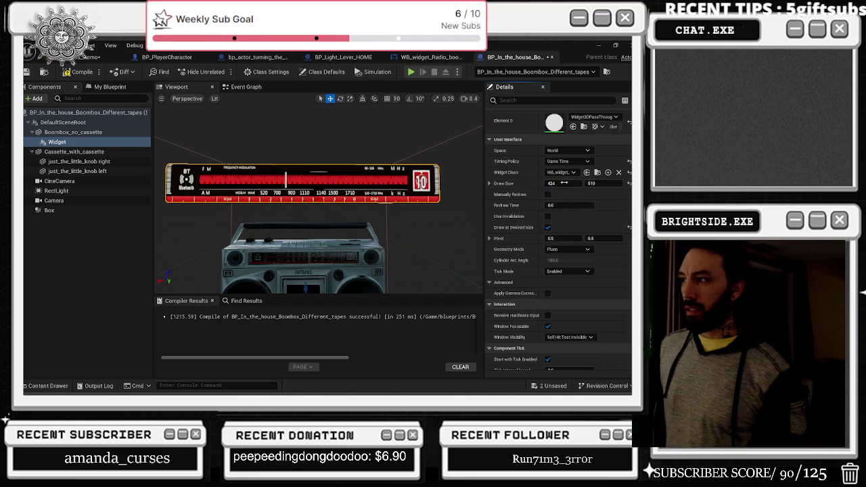
pyautogui.scroll(4, 630, 120)
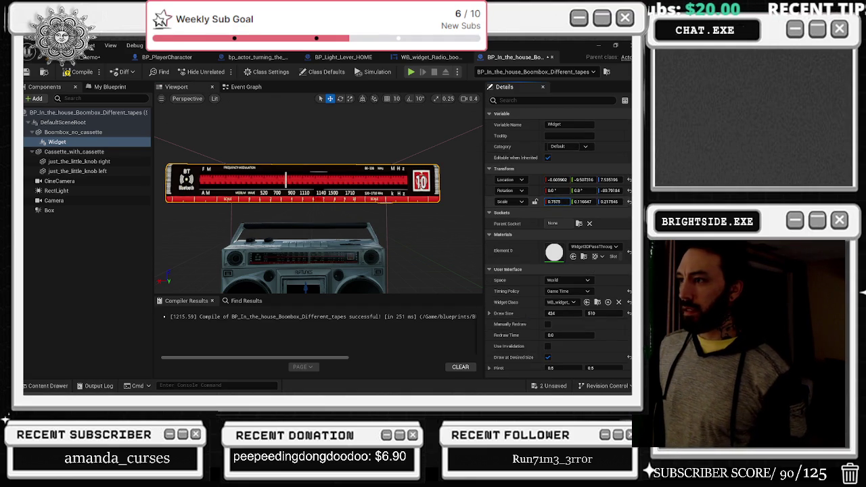
pyautogui.moveTo(405, 203); pyautogui.dragTo(406, 176)
pyautogui.moveTo(309, 214)
pyautogui.mouseDown()
pyautogui.moveTo(326, 265)
pyautogui.moveTo(336, 259)
pyautogui.mouseUp()
pyautogui.press('r')
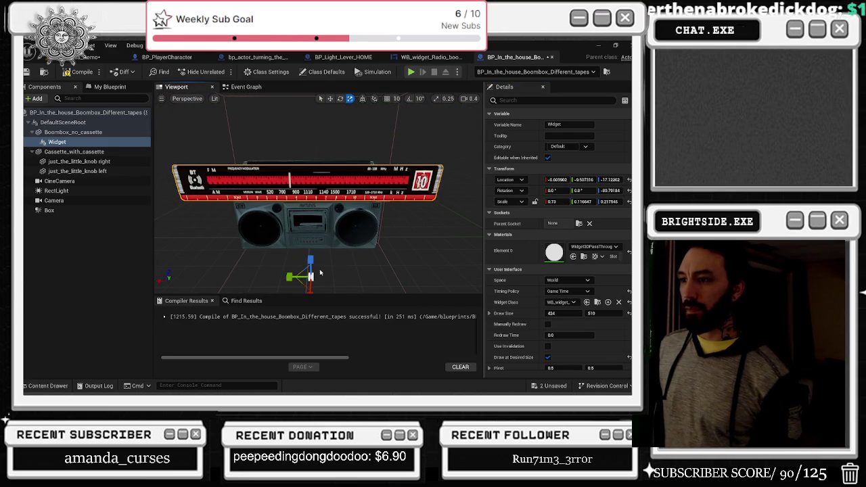
pyautogui.moveTo(288, 275)
pyautogui.mouseDown()
pyautogui.moveTo(277, 275)
pyautogui.moveTo(311, 268)
pyautogui.moveTo(312, 220)
pyautogui.mouseUp()
pyautogui.press('w')
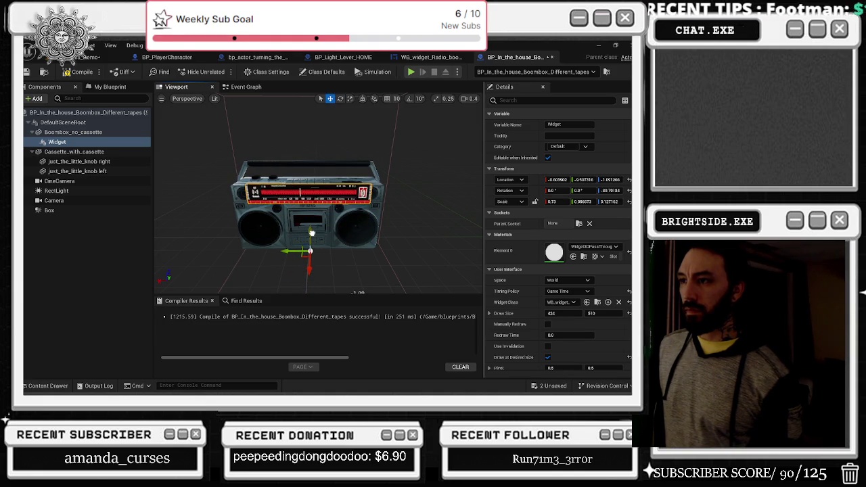
# Slide the radio dial along the boombox front and rescale it to fit above the cassette deck.
pyautogui.scroll(5, 309, 256)
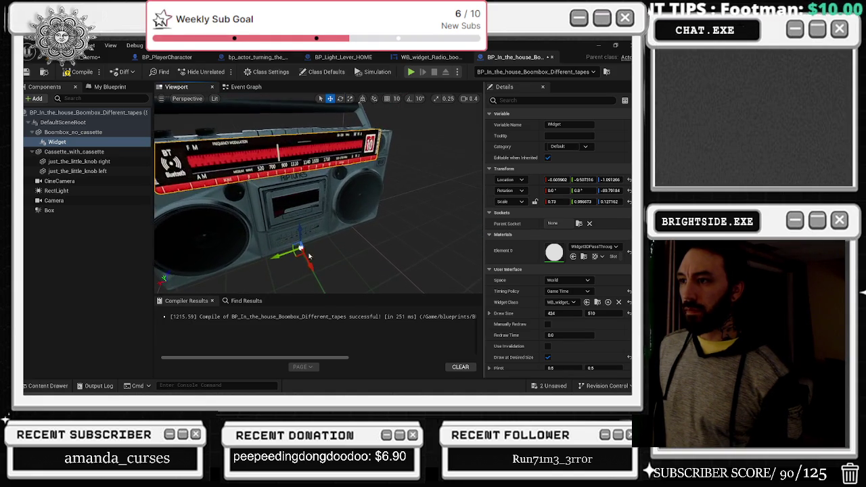
pyautogui.moveTo(309, 256); pyautogui.dragTo(308, 263)
pyautogui.press('e')
pyautogui.press('r')
pyautogui.moveTo(585, 201); pyautogui.dragTo(594, 200)
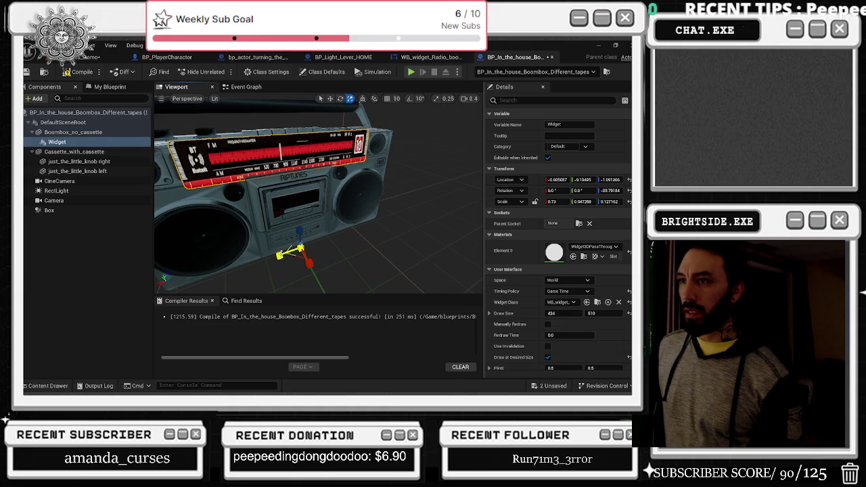
pyautogui.moveTo(299, 233)
pyautogui.mouseDown()
pyautogui.moveTo(299, 246)
pyautogui.moveTo(297, 201)
pyautogui.moveTo(307, 229)
pyautogui.moveTo(283, 223)
pyautogui.mouseUp()
pyautogui.press('w')
# Set the widget's Z rotation to -90.0 and save the boombox blueprint.
pyautogui.scroll(5, 283, 223)
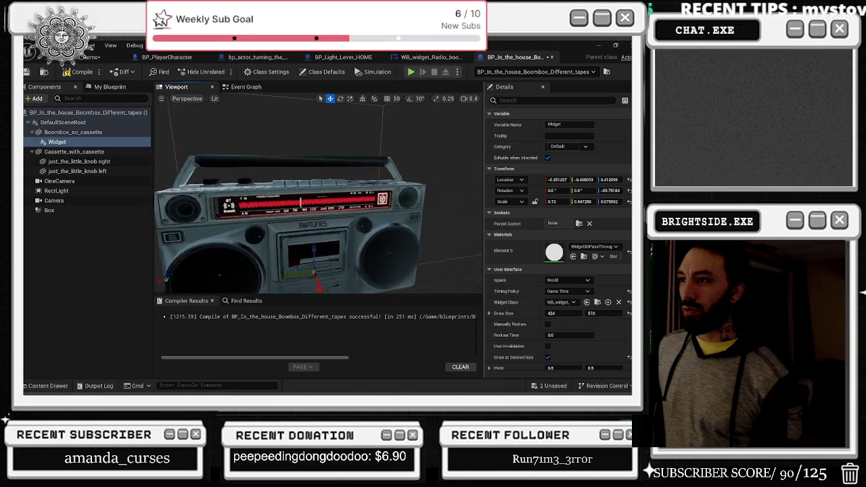
pyautogui.scroll(-5, 311, 216)
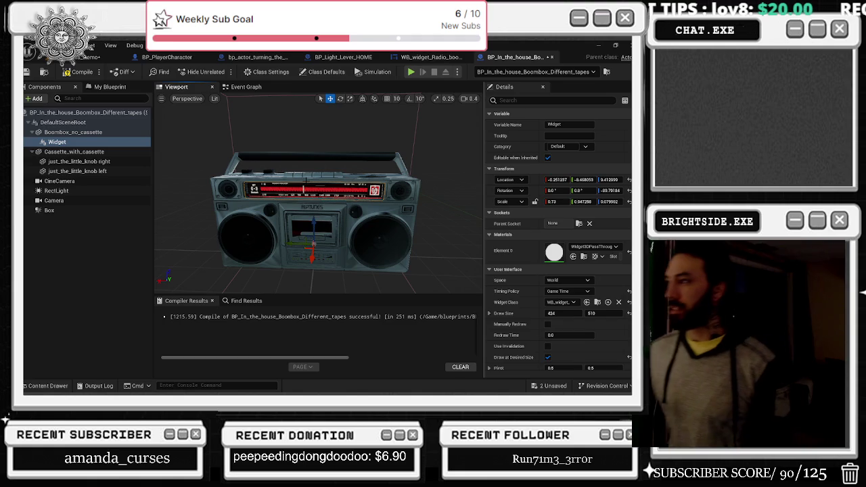
pyautogui.click(608, 190)
pyautogui.write('-90')
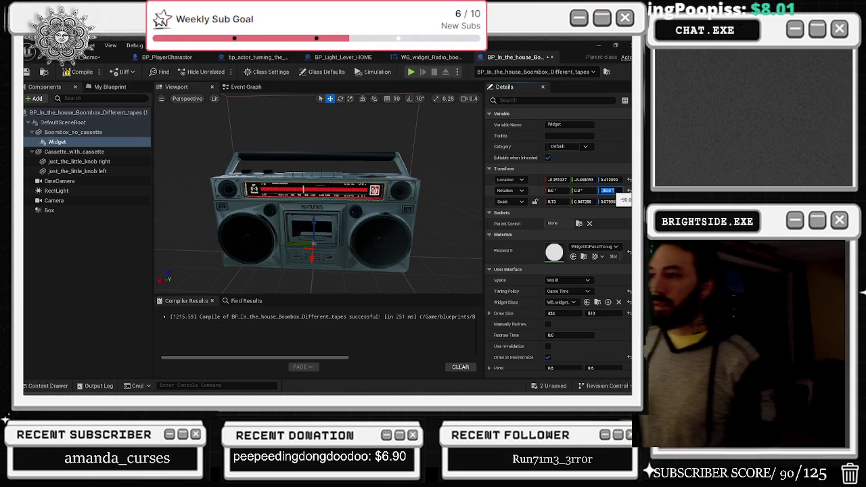
pyautogui.click(45, 72)
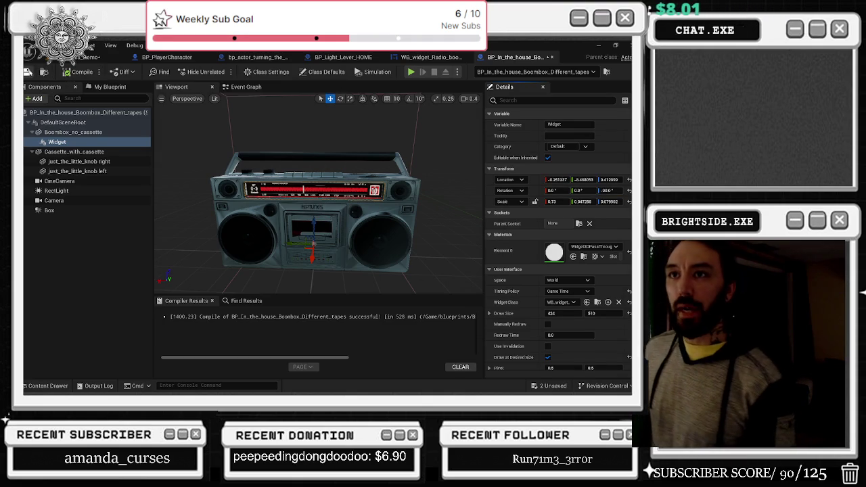
# Play the Windmills_Demo level and pick up the boombox to inspect its radio dial.
pyautogui.click(95, 57)
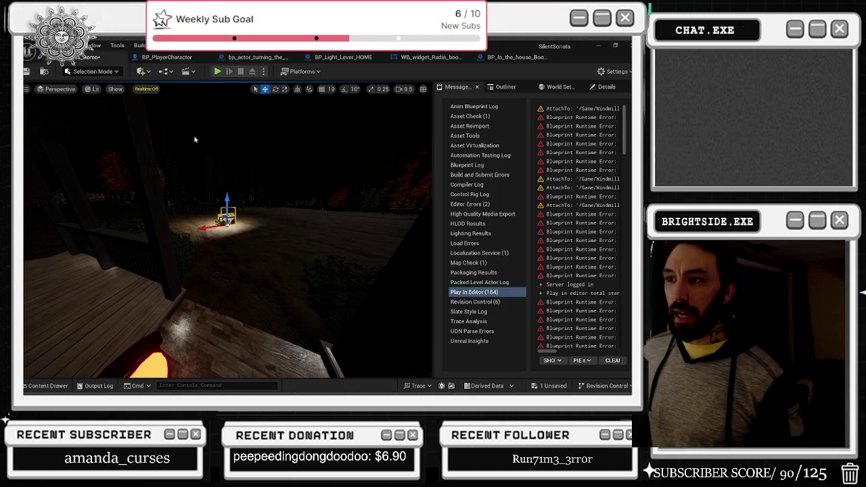
pyautogui.click(215, 73)
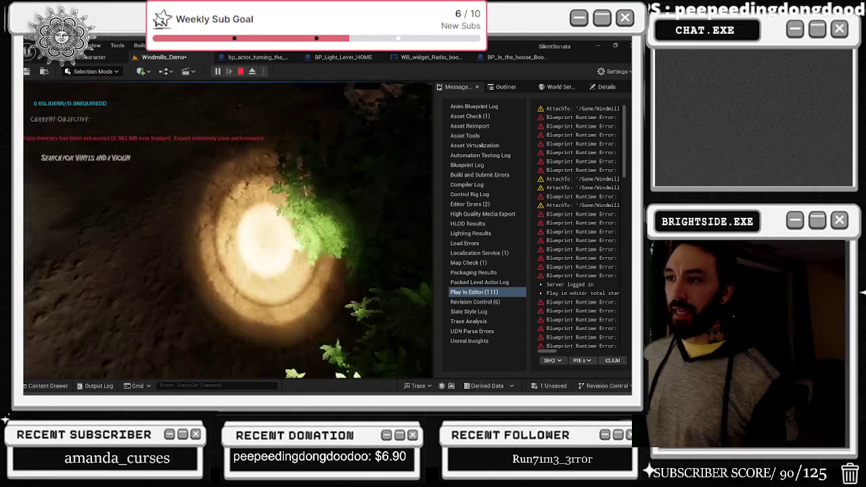
pyautogui.press('e')
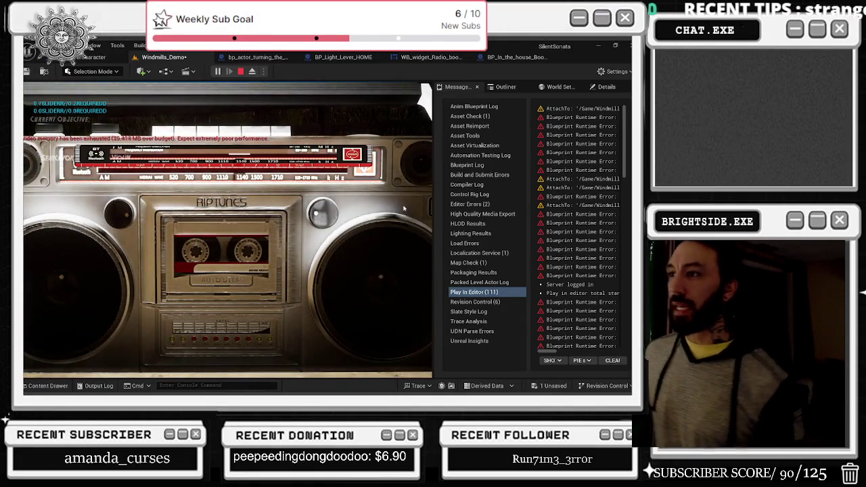
# Stop the play session and open the WB_widget_Radio_boombox Event Graph.
pyautogui.press('Escape')
pyautogui.click(516, 57)
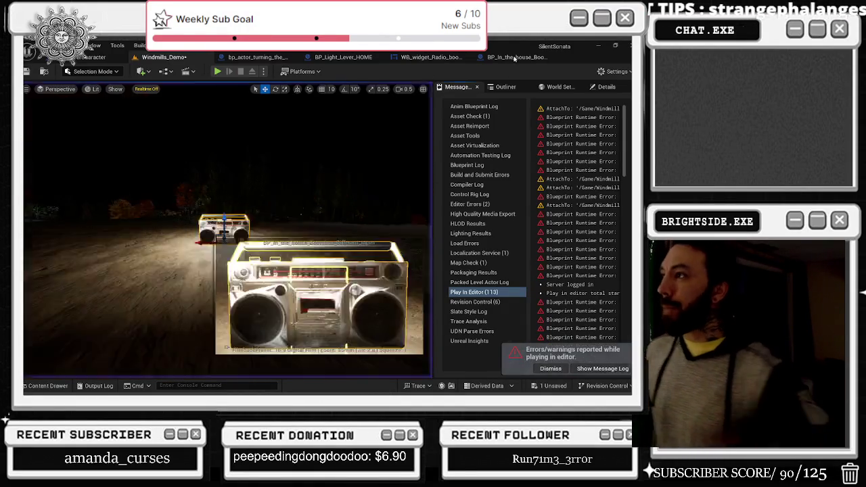
pyautogui.click(426, 58)
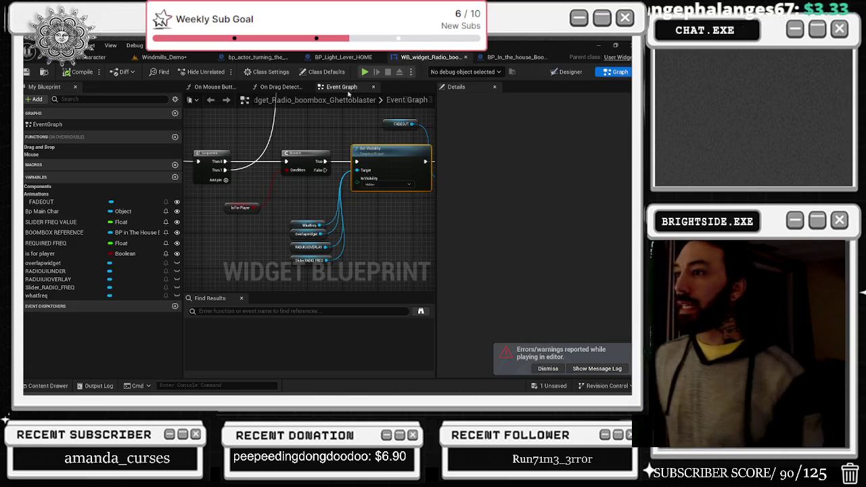
# Add a RADIOUIUNDER reference and wire it into Set Visibility's Target pin.
pyautogui.moveTo(365, 151)
pyautogui.mouseDown()
pyautogui.moveTo(308, 165)
pyautogui.moveTo(220, 131)
pyautogui.moveTo(196, 142)
pyautogui.moveTo(312, 128)
pyautogui.mouseUp()
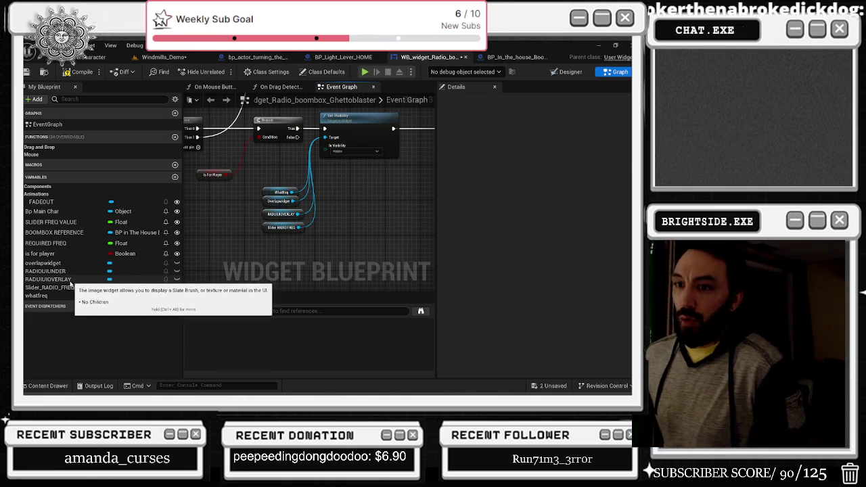
pyautogui.moveTo(56, 272)
pyautogui.mouseDown()
pyautogui.moveTo(271, 258)
pyautogui.moveTo(265, 232)
pyautogui.moveTo(338, 206)
pyautogui.moveTo(324, 138)
pyautogui.mouseUp()
pyautogui.moveTo(360, 182); pyautogui.dragTo(265, 255)
# Delete the FADEOUT variable and its Play Animation node from the graph.
pyautogui.moveTo(338, 214); pyautogui.dragTo(227, 234)
pyautogui.moveTo(365, 195); pyautogui.dragTo(226, 191)
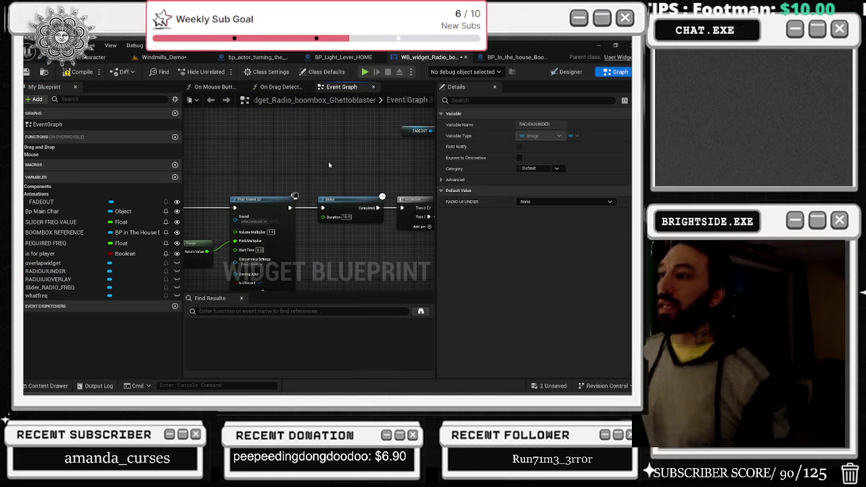
pyautogui.moveTo(389, 162); pyautogui.dragTo(108, 187)
pyautogui.moveTo(279, 113); pyautogui.dragTo(390, 110)
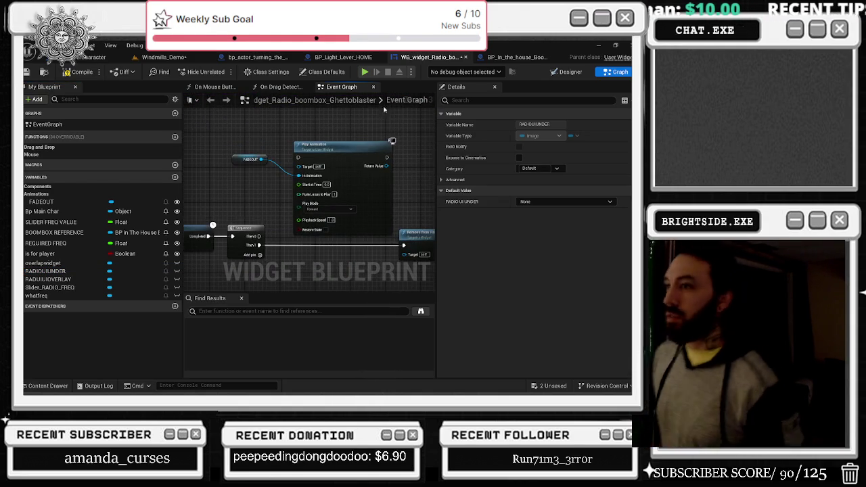
pyautogui.moveTo(277, 146)
pyautogui.mouseDown()
pyautogui.moveTo(283, 135)
pyautogui.moveTo(266, 136)
pyautogui.mouseUp()
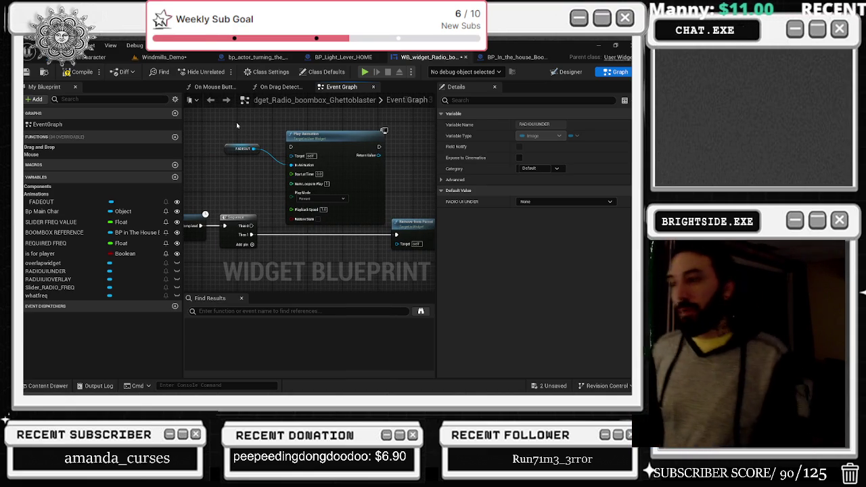
pyautogui.moveTo(236, 122); pyautogui.dragTo(308, 174)
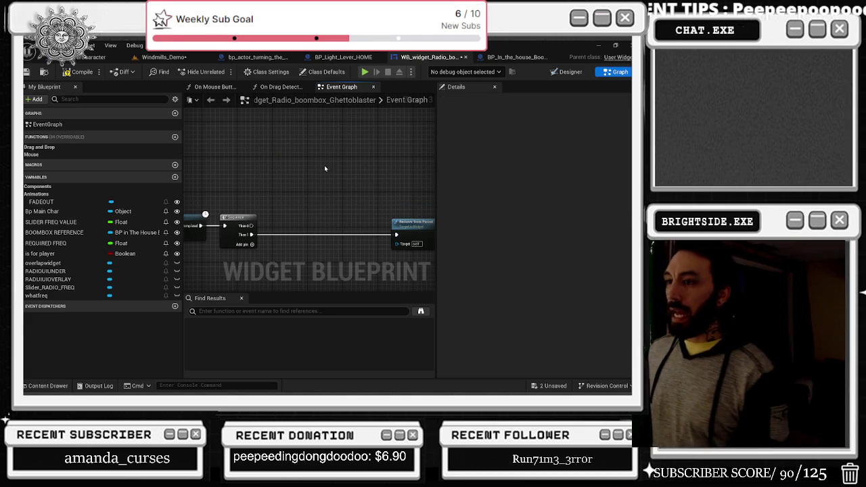
pyautogui.scroll(-6, 321, 191)
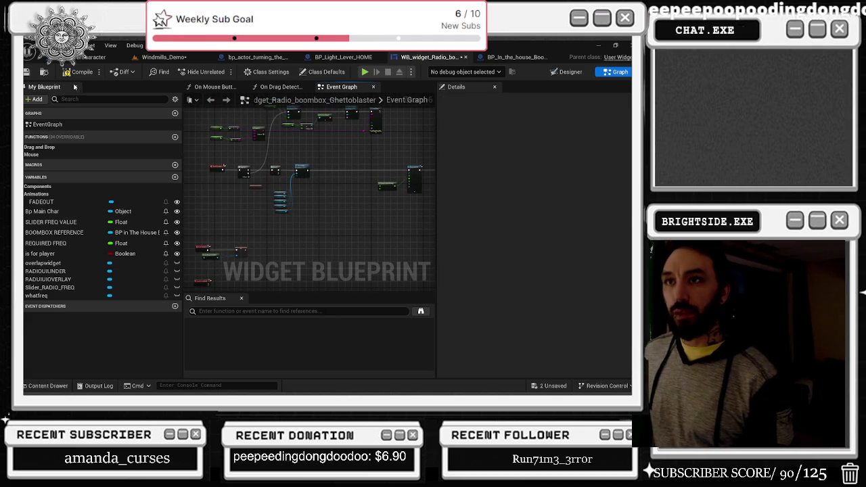
pyautogui.scroll(2, 303, 202)
pyautogui.scroll(4, 303, 202)
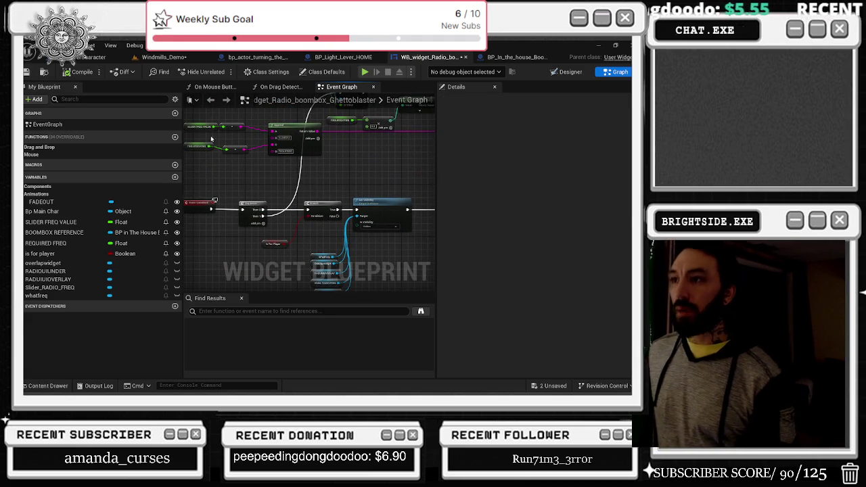
# Save the radio widget blueprint and recheck the visibility nodes.
pyautogui.click(27, 72)
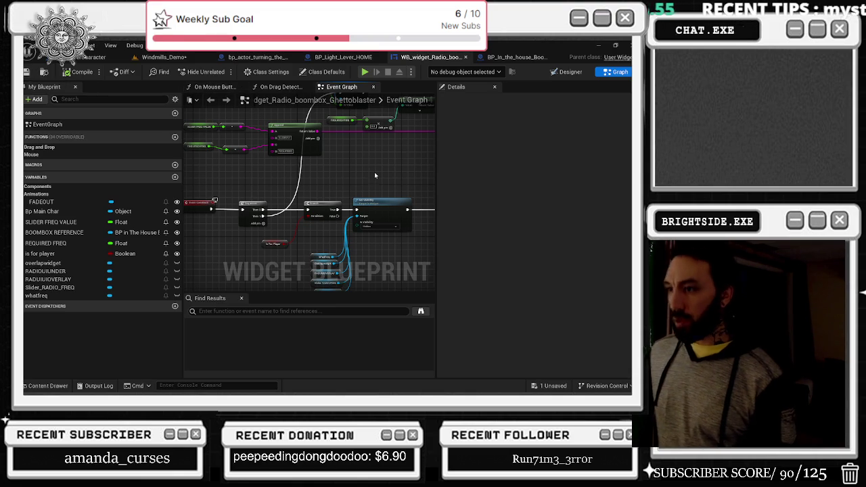
pyautogui.moveTo(374, 171); pyautogui.dragTo(316, 113)
pyautogui.scroll(-4, 345, 161)
pyautogui.scroll(1, 215, 204)
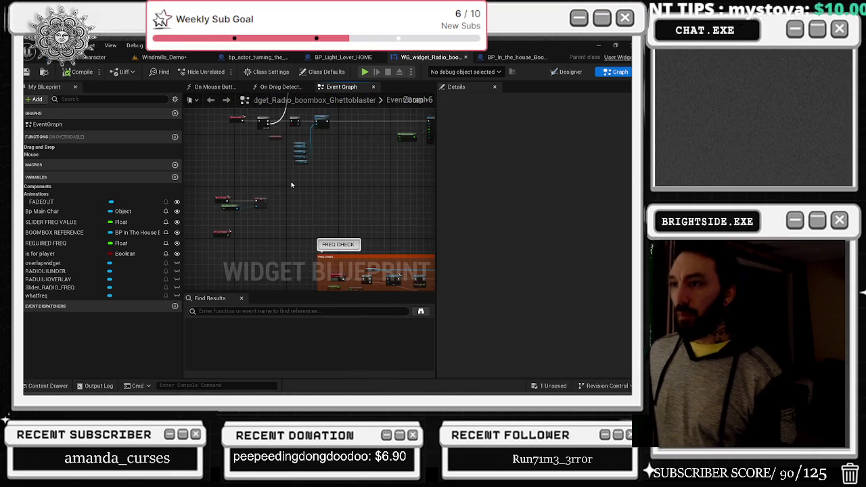
# Cycle through the light lever and boombox tabs back to the radio widget's Designer layout.
pyautogui.click(346, 58)
pyautogui.click(507, 57)
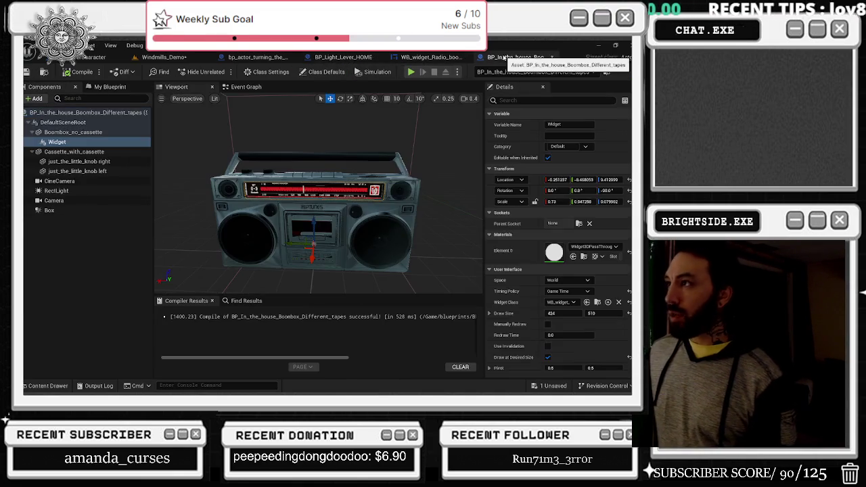
pyautogui.click(431, 57)
pyautogui.click(565, 72)
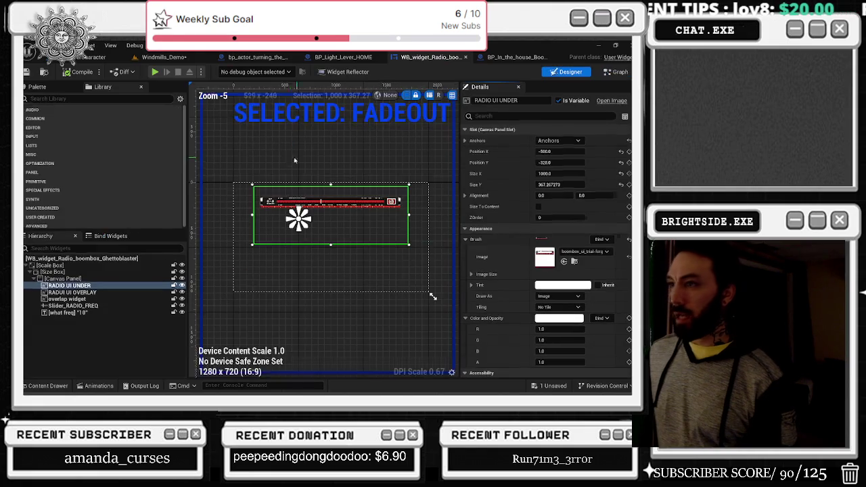
pyautogui.scroll(2, 288, 116)
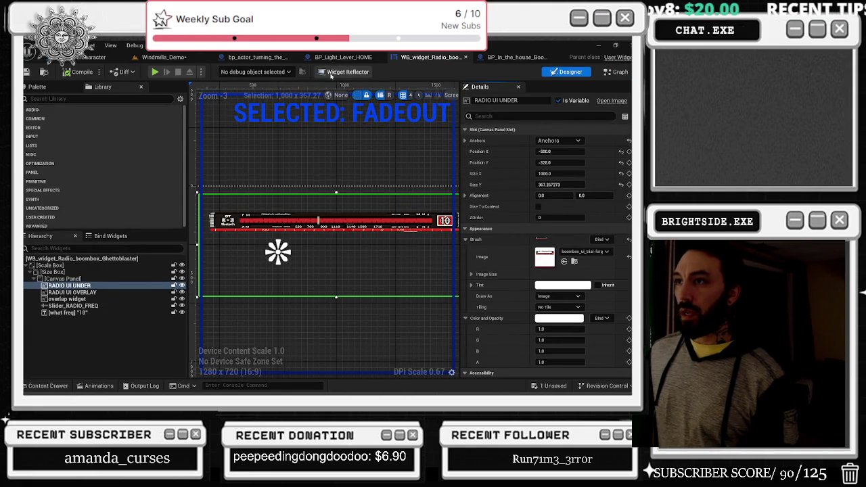
# Compare the widget's Graph and Designer views, then return to the boombox 3D viewport.
pyautogui.click(616, 72)
pyautogui.scroll(2, 269, 200)
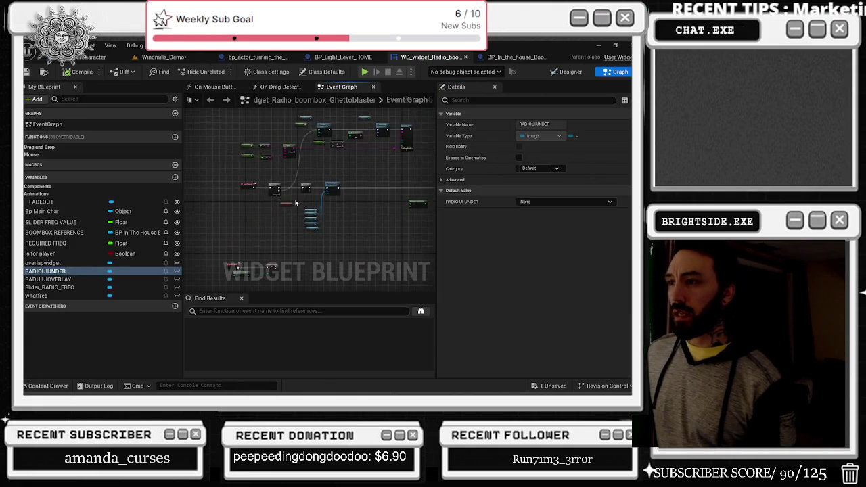
pyautogui.click(565, 72)
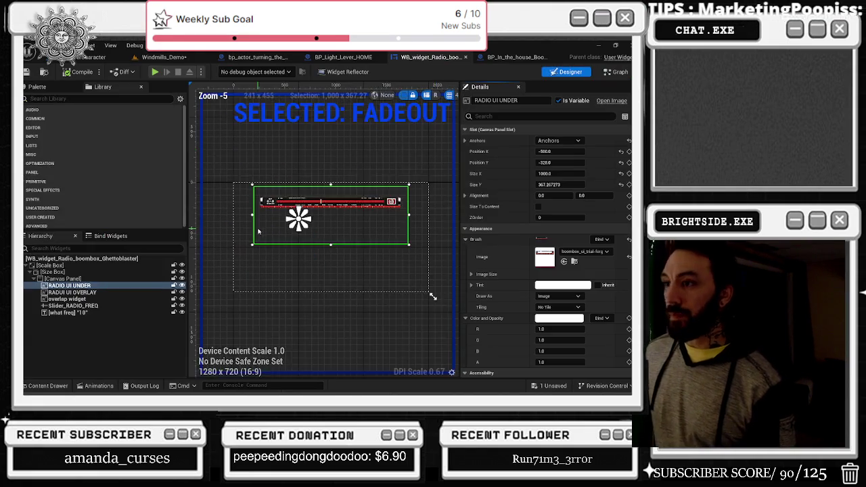
pyautogui.scroll(2, 300, 198)
pyautogui.scroll(-1, 300, 198)
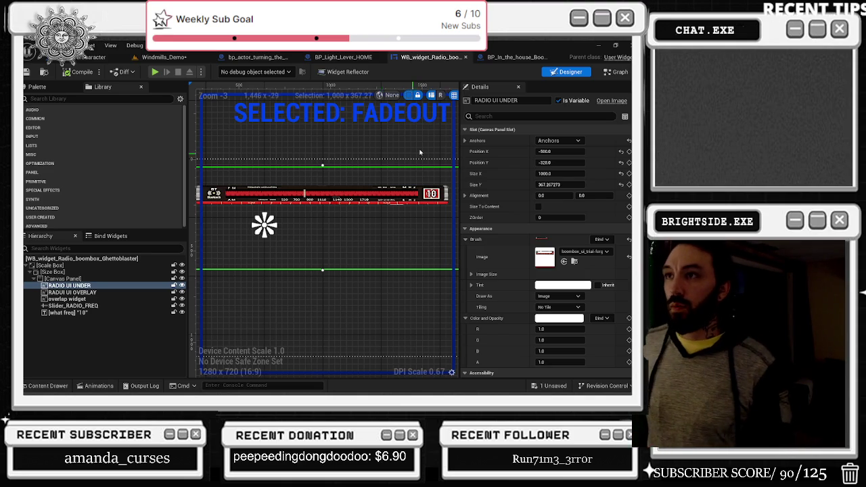
pyautogui.click(507, 58)
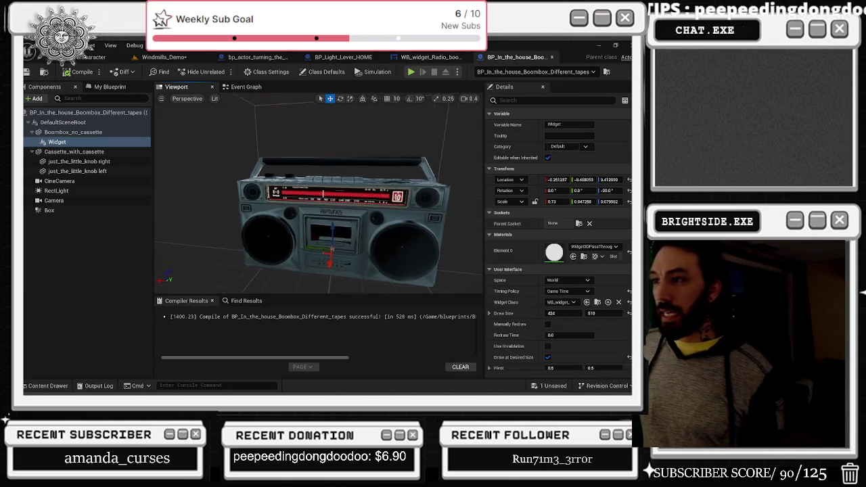
# Frame the radio display, then save the pending Windmills_Demo level changes.
pyautogui.press('f')
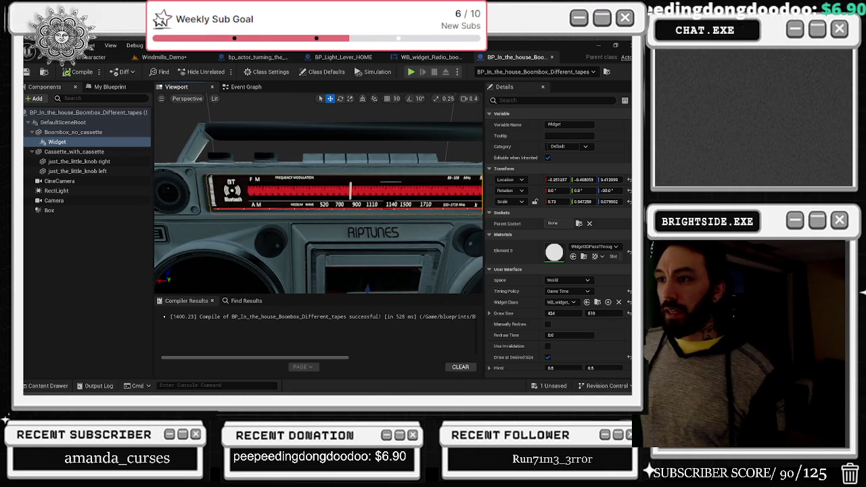
pyautogui.moveTo(366, 287)
pyautogui.mouseDown()
pyautogui.moveTo(443, 285)
pyautogui.moveTo(379, 281)
pyautogui.moveTo(378, 297)
pyautogui.mouseUp()
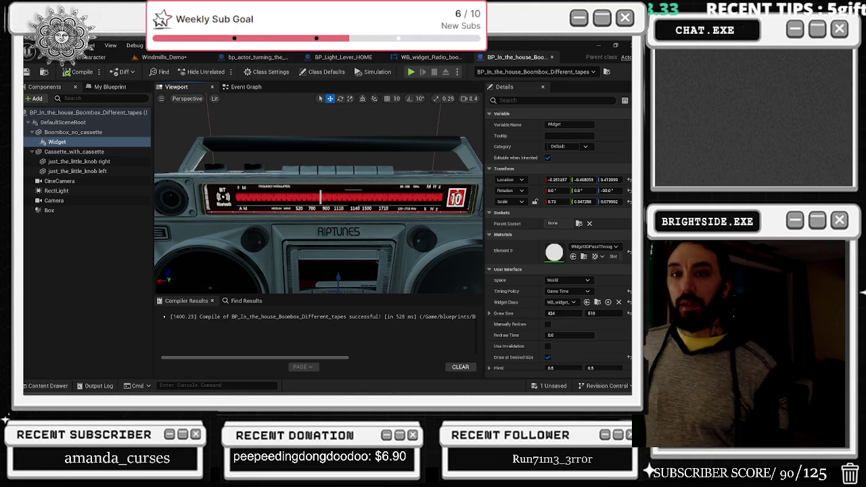
pyautogui.click(551, 385)
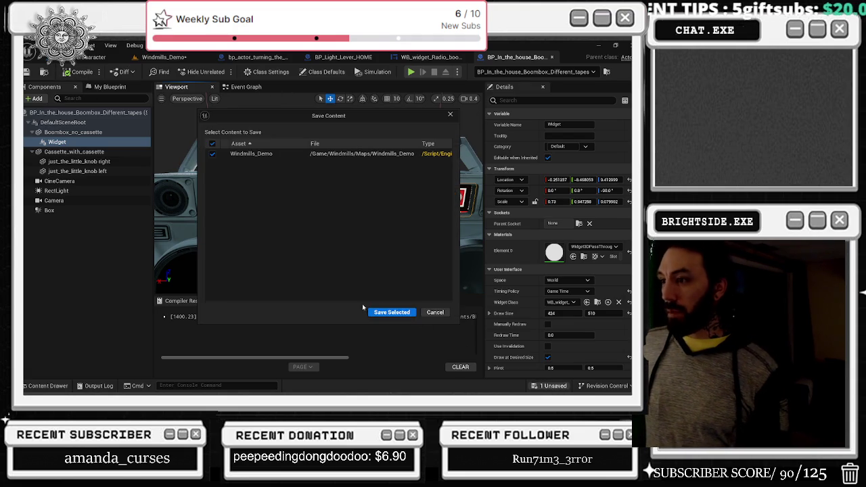
pyautogui.click(392, 309)
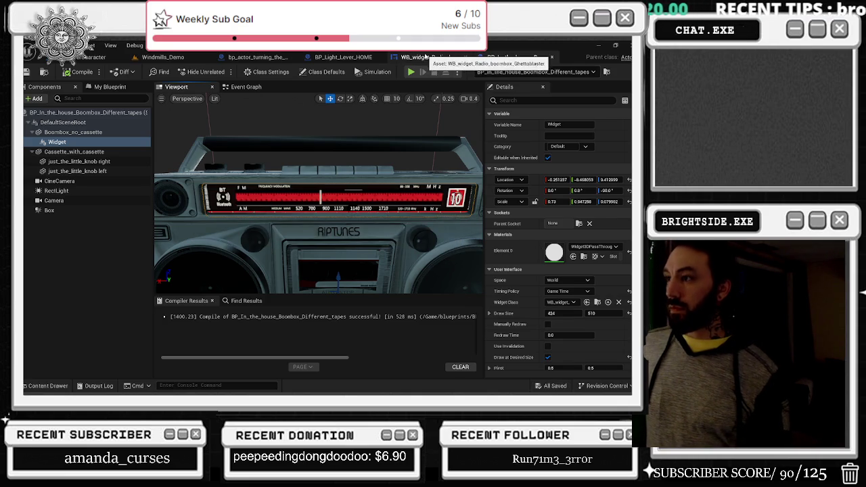
# Return to the WB_widget_Radio blueprint's Graph and open the On Mouse Button Down function.
pyautogui.click(418, 58)
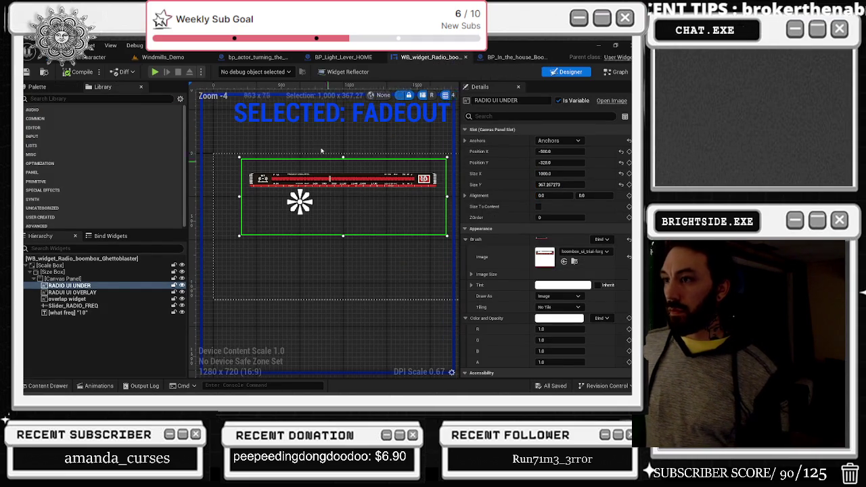
pyautogui.click(331, 58)
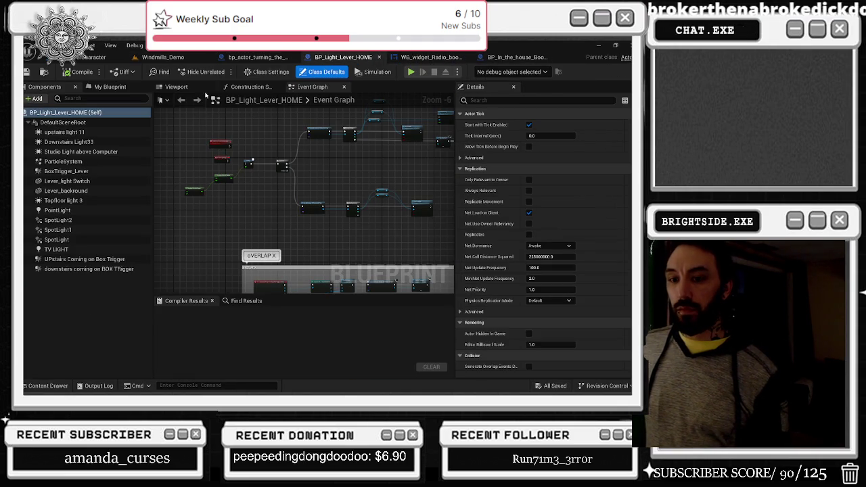
pyautogui.click(95, 57)
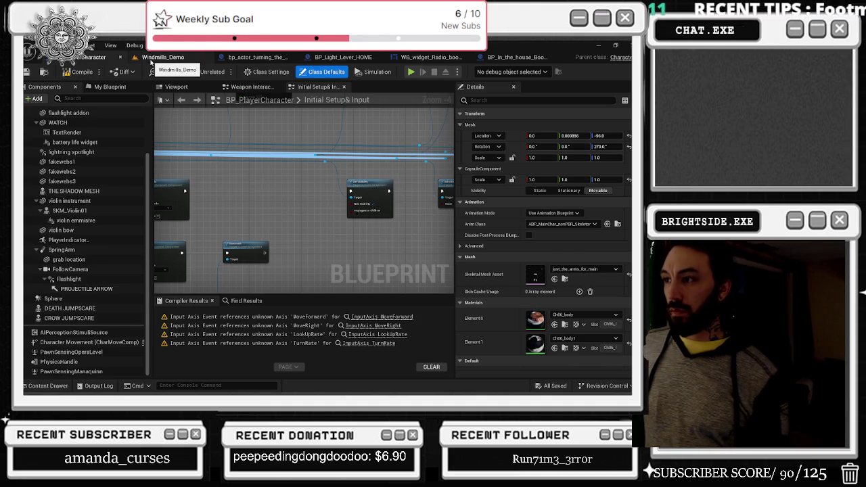
pyautogui.click(153, 58)
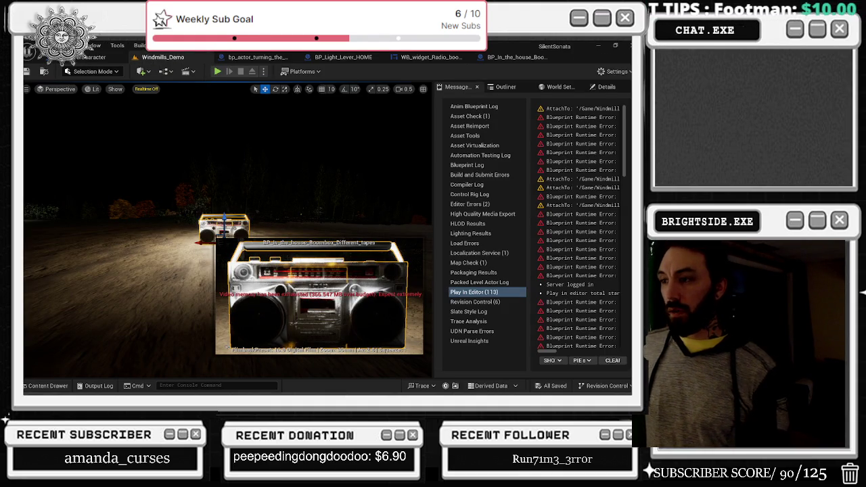
pyautogui.click(431, 55)
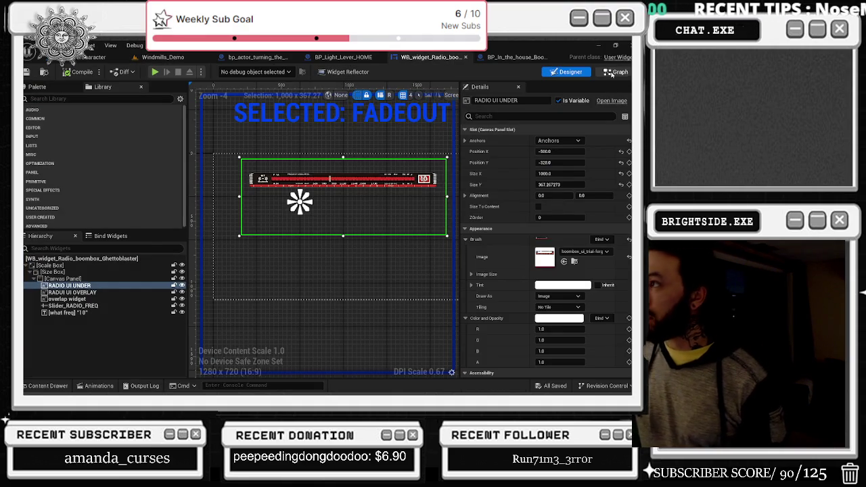
pyautogui.click(615, 72)
pyautogui.click(220, 87)
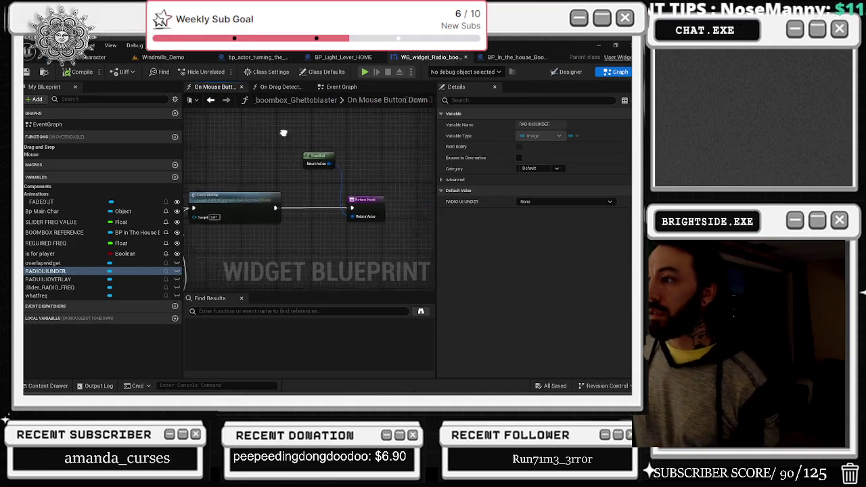
# Spread apart the FREQ CHECK, both Set Value and SET SLIDER FREQ VALUE nodes.
pyautogui.moveTo(270, 186); pyautogui.dragTo(305, 186)
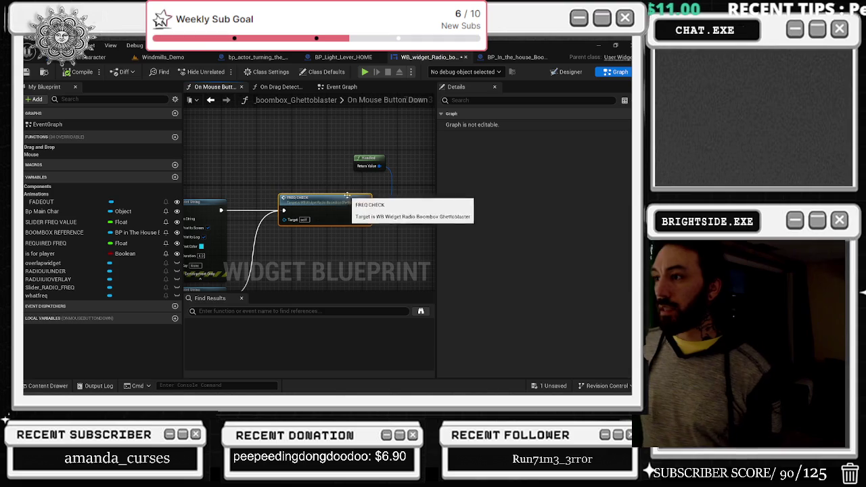
pyautogui.click(363, 160)
pyautogui.moveTo(363, 160)
pyautogui.mouseDown()
pyautogui.moveTo(406, 136)
pyautogui.moveTo(320, 155)
pyautogui.mouseUp()
pyautogui.moveTo(326, 220); pyautogui.dragTo(389, 229)
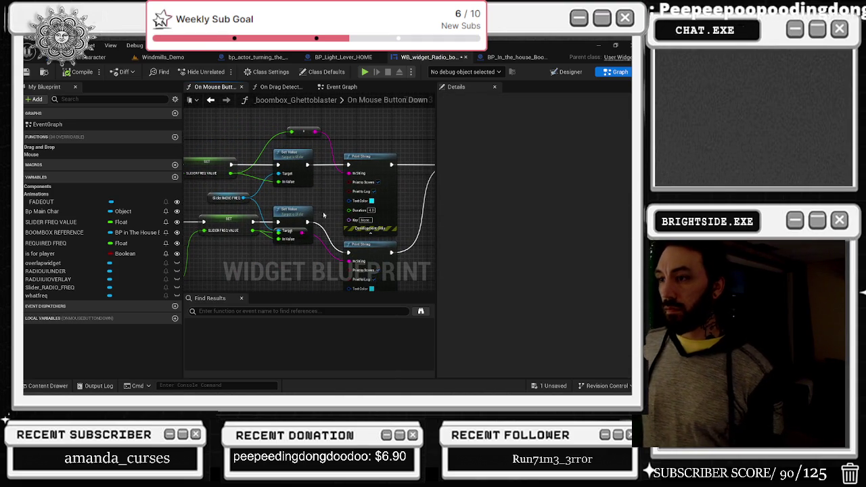
pyautogui.moveTo(291, 211); pyautogui.dragTo(315, 194)
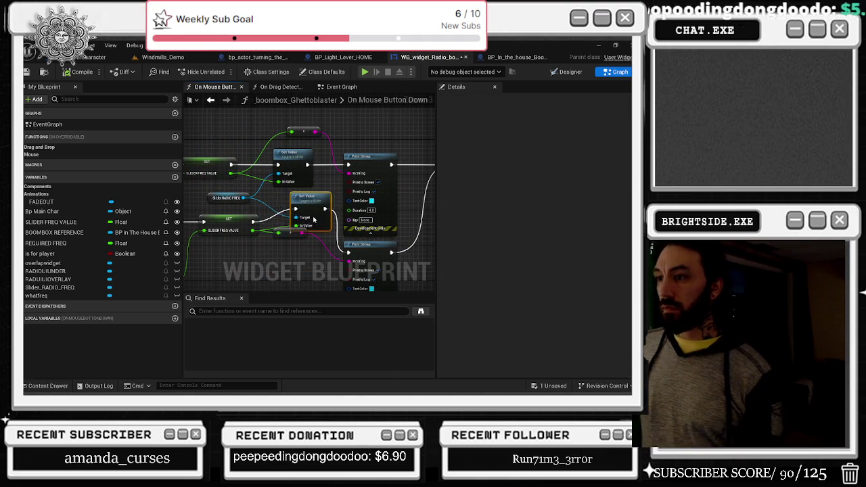
pyautogui.moveTo(295, 232); pyautogui.dragTo(272, 270)
pyautogui.moveTo(308, 196); pyautogui.dragTo(300, 217)
pyautogui.moveTo(288, 165); pyautogui.dragTo(313, 160)
pyautogui.moveTo(236, 187); pyautogui.dragTo(266, 185)
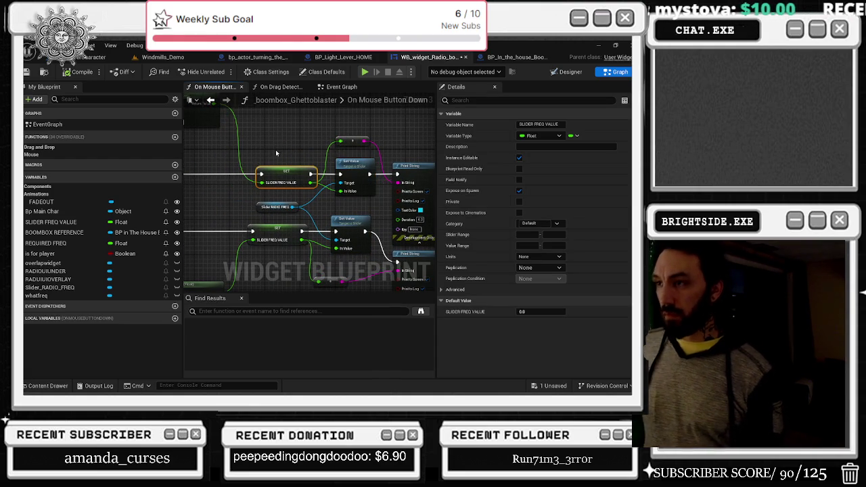
# Pan through the deprojection, Line Trace, Break Hit Result and Component Has Tag nodes.
pyautogui.scroll(-5, 276, 153)
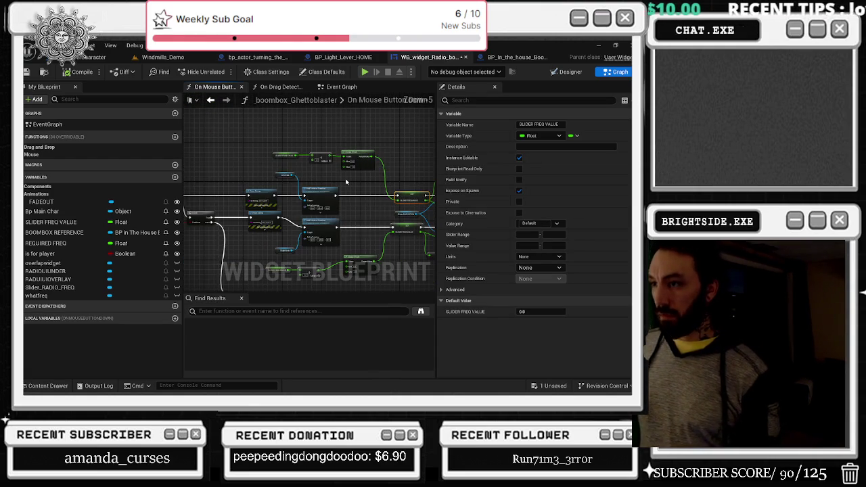
pyautogui.scroll(2, 347, 180)
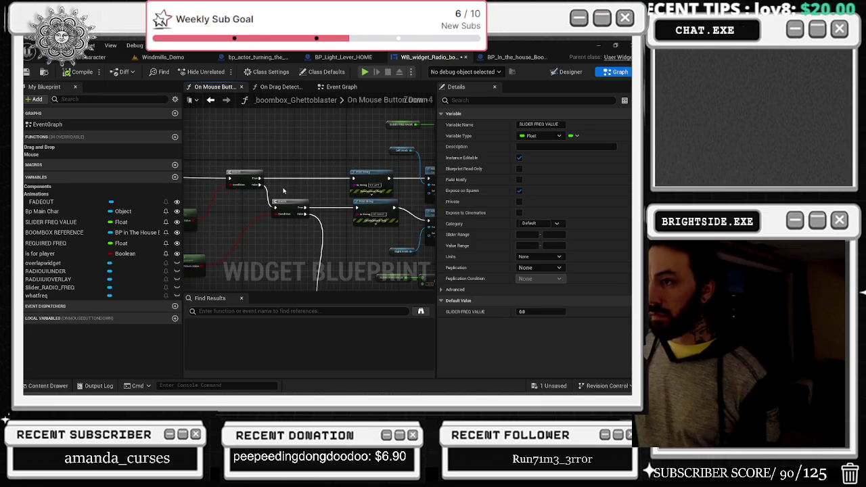
pyautogui.moveTo(311, 215); pyautogui.dragTo(282, 215)
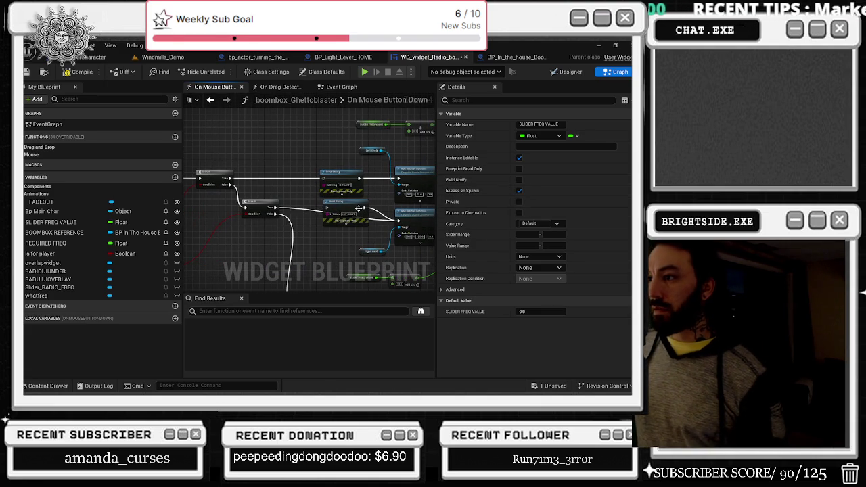
pyautogui.moveTo(313, 192); pyautogui.dragTo(348, 207)
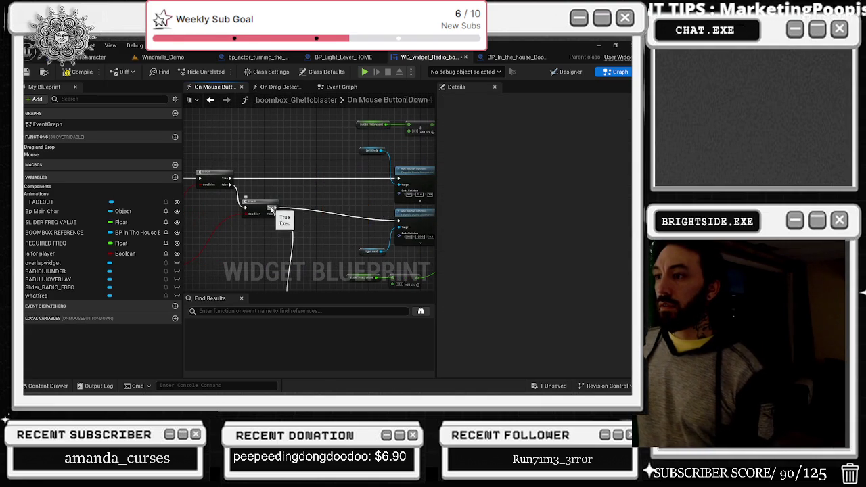
pyautogui.moveTo(272, 220)
pyautogui.mouseDown()
pyautogui.moveTo(358, 215)
pyautogui.moveTo(345, 213)
pyautogui.moveTo(382, 225)
pyautogui.mouseUp()
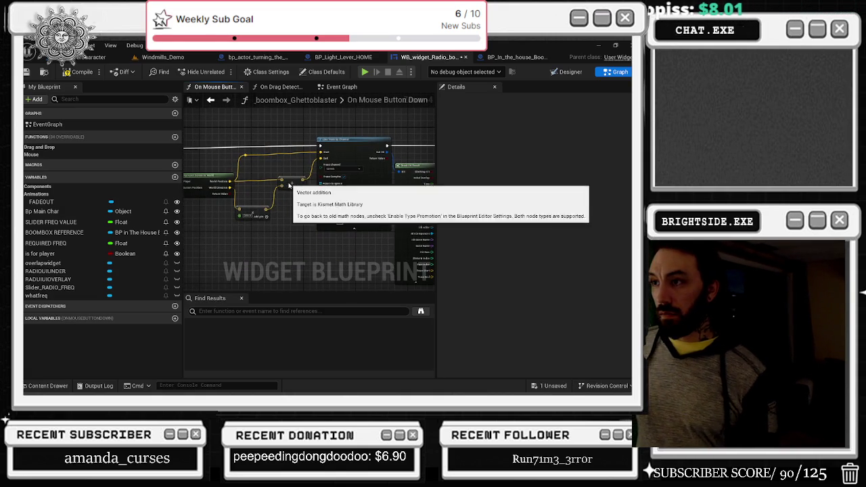
pyautogui.moveTo(284, 171)
pyautogui.mouseDown()
pyautogui.moveTo(350, 202)
pyautogui.moveTo(377, 203)
pyautogui.moveTo(408, 175)
pyautogui.mouseUp()
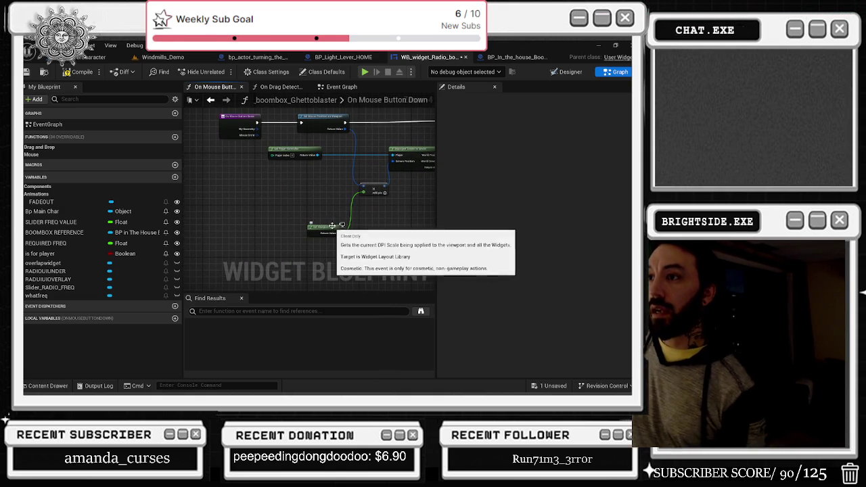
pyautogui.moveTo(382, 144); pyautogui.dragTo(300, 172)
pyautogui.moveTo(404, 186)
pyautogui.mouseDown()
pyautogui.moveTo(293, 178)
pyautogui.moveTo(301, 170)
pyautogui.mouseUp()
pyautogui.moveTo(410, 186)
pyautogui.mouseDown()
pyautogui.moveTo(363, 184)
pyautogui.moveTo(299, 159)
pyautogui.mouseUp()
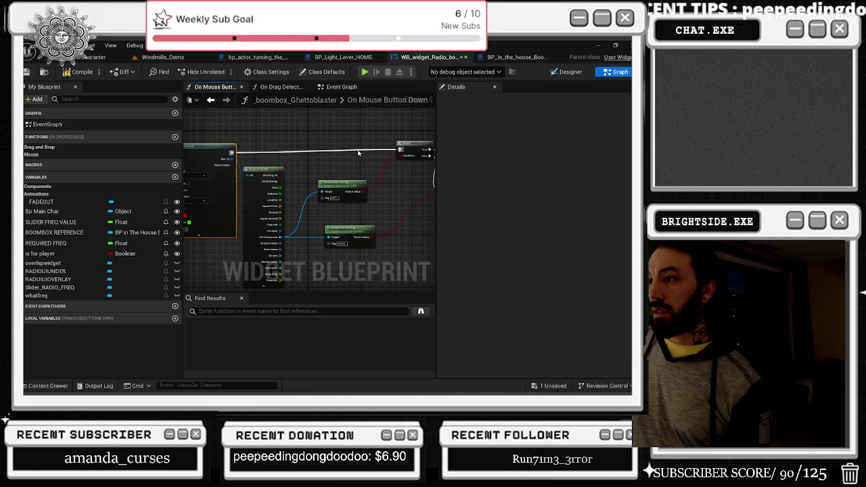
pyautogui.click(337, 229)
pyautogui.moveTo(372, 225); pyautogui.dragTo(294, 218)
# Move the Branch node down and shift a box-selected group of nodes lower.
pyautogui.moveTo(382, 191)
pyautogui.mouseDown()
pyautogui.moveTo(386, 231)
pyautogui.moveTo(363, 175)
pyautogui.mouseUp()
pyautogui.moveTo(325, 247); pyautogui.dragTo(239, 288)
pyautogui.moveTo(265, 179)
pyautogui.mouseDown()
pyautogui.moveTo(305, 222)
pyautogui.moveTo(384, 254)
pyautogui.mouseUp()
pyautogui.moveTo(391, 235)
pyautogui.mouseDown()
pyautogui.moveTo(392, 271)
pyautogui.moveTo(284, 257)
pyautogui.mouseUp()
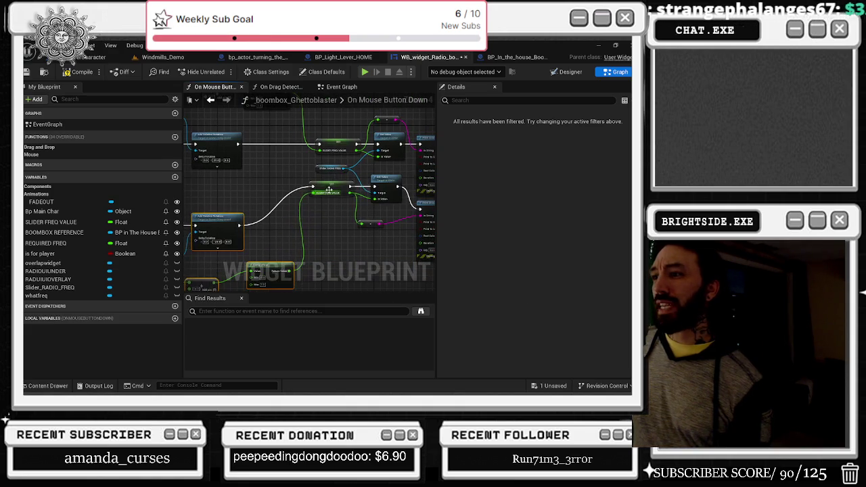
# Lower the Set and Print String nodes and detach the string wire from the lower Print String.
pyautogui.click(322, 227)
pyautogui.moveTo(322, 230); pyautogui.dragTo(236, 233)
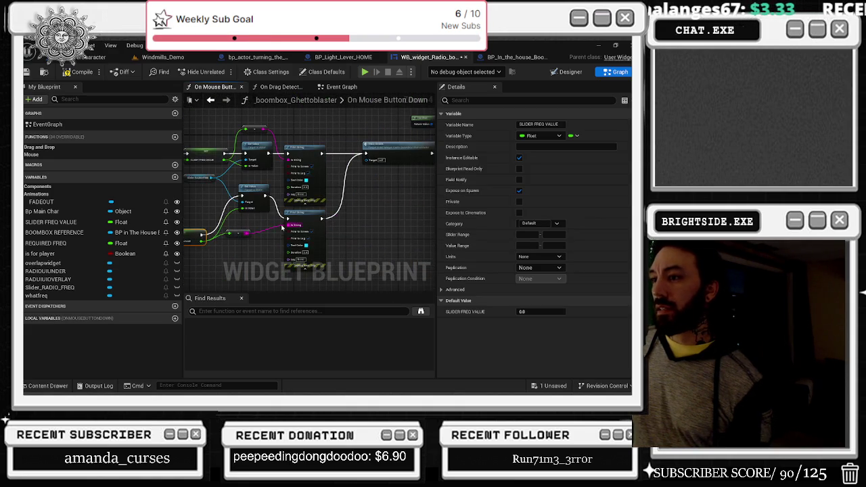
pyautogui.click(232, 266)
pyautogui.moveTo(298, 212); pyautogui.dragTo(307, 240)
pyautogui.moveTo(256, 192); pyautogui.dragTo(261, 231)
pyautogui.moveTo(307, 250); pyautogui.dragTo(310, 236)
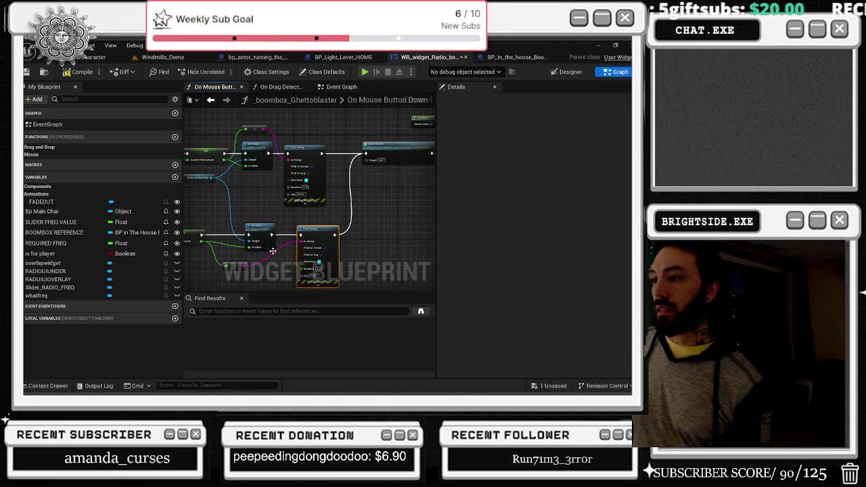
pyautogui.click(284, 248)
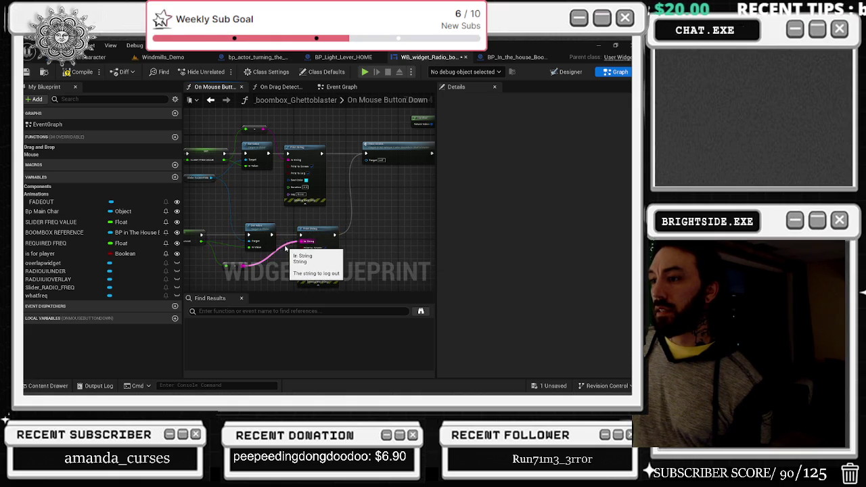
pyautogui.moveTo(284, 247); pyautogui.dragTo(280, 268)
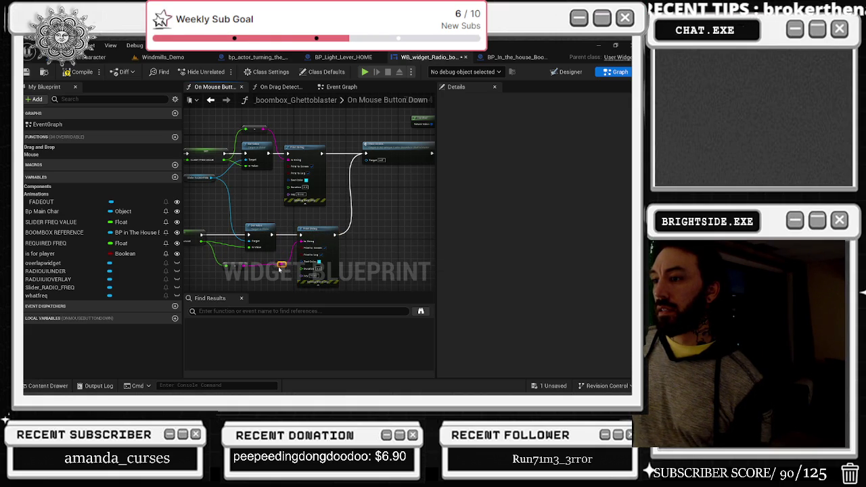
# Pan through the rotation, Clamp and Branch nodes back to the On Mouse Button Down start.
pyautogui.moveTo(312, 152)
pyautogui.mouseDown()
pyautogui.moveTo(340, 155)
pyautogui.moveTo(417, 199)
pyautogui.mouseUp()
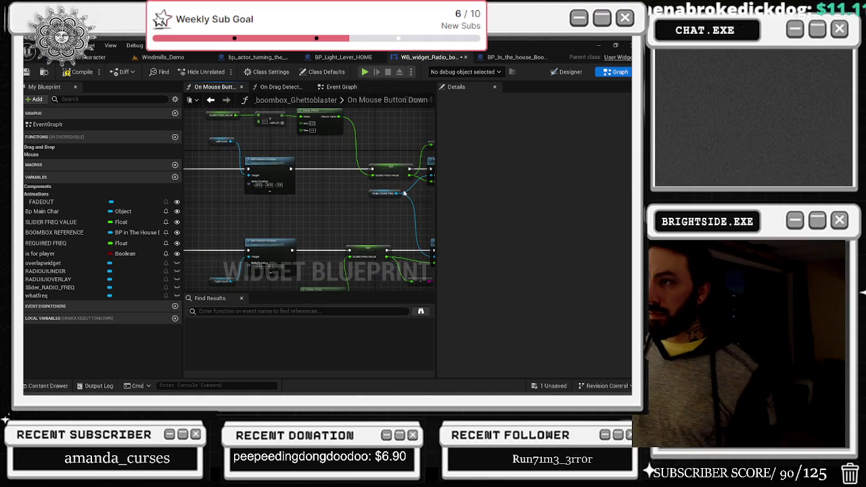
pyautogui.moveTo(324, 202); pyautogui.dragTo(345, 132)
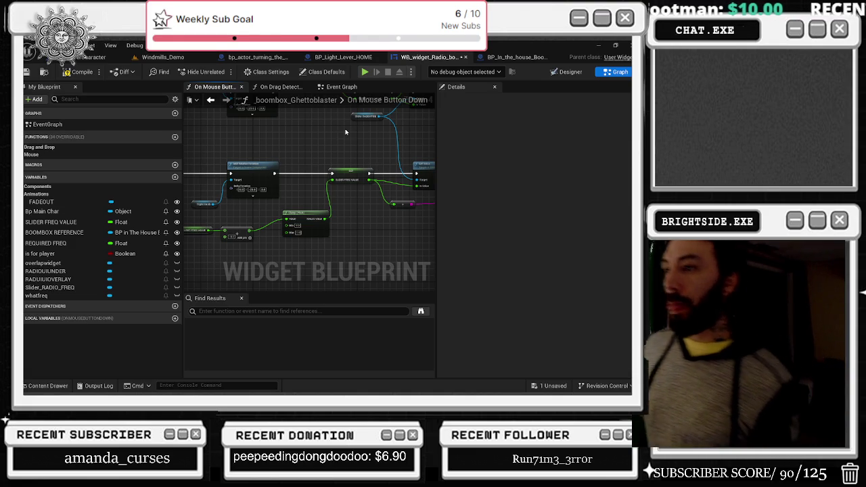
pyautogui.moveTo(234, 136); pyautogui.dragTo(326, 175)
pyautogui.moveTo(264, 236)
pyautogui.mouseDown()
pyautogui.moveTo(363, 200)
pyautogui.moveTo(352, 207)
pyautogui.moveTo(411, 198)
pyautogui.moveTo(421, 214)
pyautogui.mouseUp()
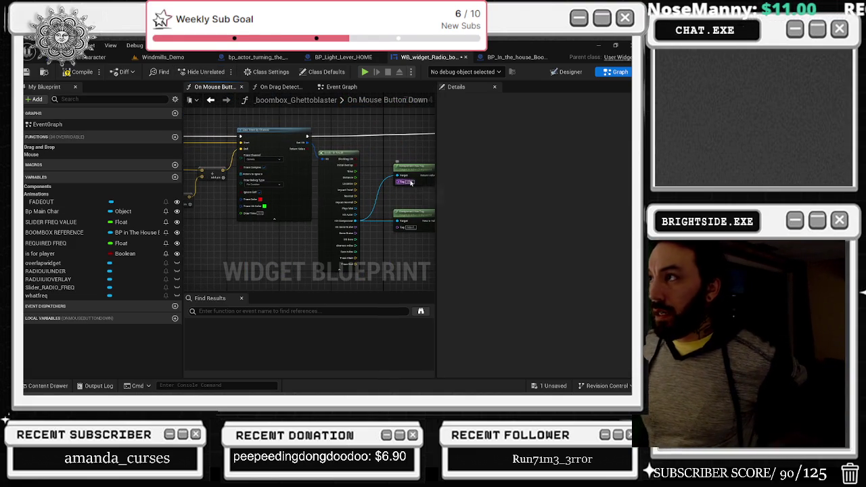
pyautogui.moveTo(410, 182)
pyautogui.mouseDown()
pyautogui.moveTo(257, 134)
pyautogui.moveTo(275, 184)
pyautogui.moveTo(304, 182)
pyautogui.moveTo(246, 180)
pyautogui.mouseUp()
pyautogui.moveTo(334, 165)
pyautogui.mouseDown()
pyautogui.moveTo(378, 169)
pyautogui.moveTo(352, 196)
pyautogui.moveTo(384, 240)
pyautogui.moveTo(337, 239)
pyautogui.mouseUp()
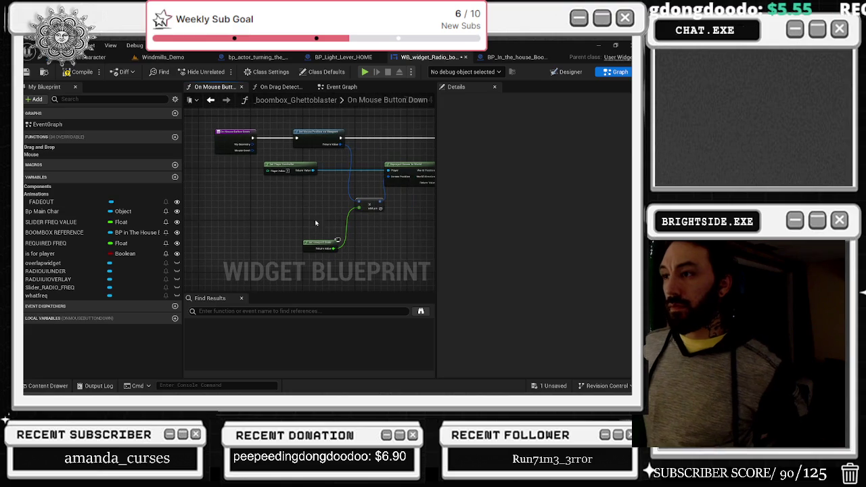
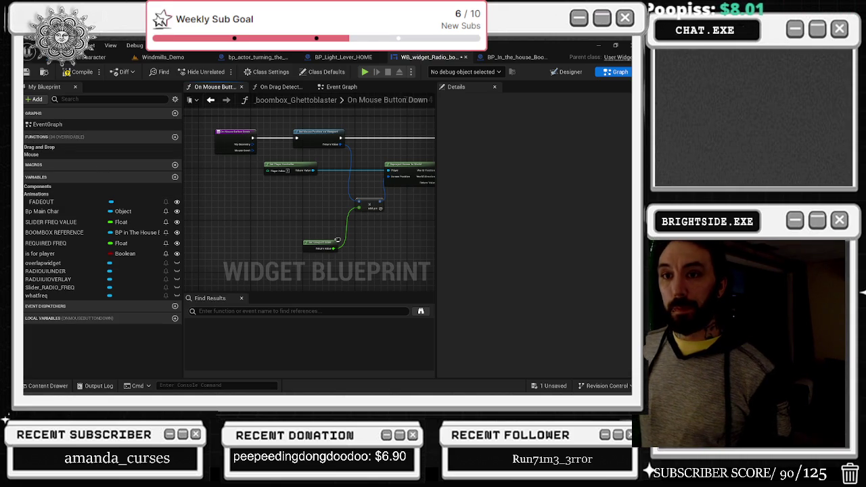
# Drag a BOOMBOX REFERENCE getter into the graph and widen its pin search to all 'get' actions.
pyautogui.scroll(-4, 277, 240)
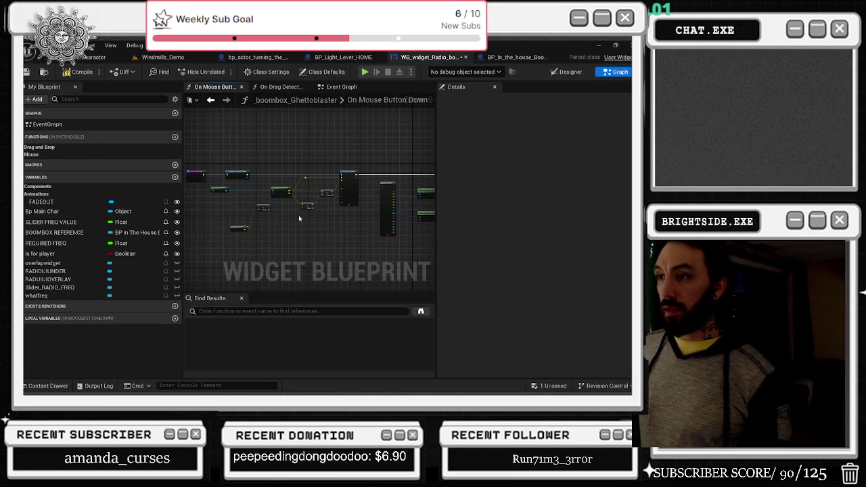
pyautogui.scroll(3, 326, 210)
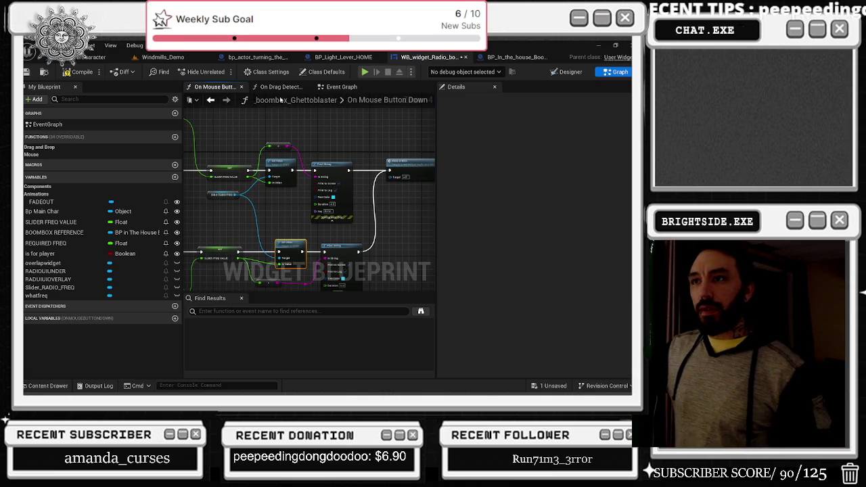
pyautogui.scroll(4, 342, 144)
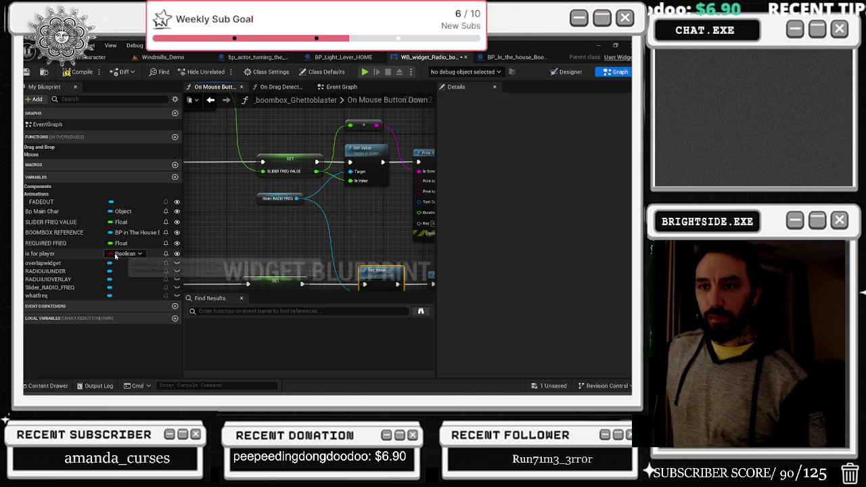
pyautogui.click(163, 233)
pyautogui.moveTo(199, 242)
pyautogui.mouseDown()
pyautogui.moveTo(233, 234)
pyautogui.moveTo(199, 234)
pyautogui.moveTo(284, 245)
pyautogui.mouseUp()
pyautogui.write('get')
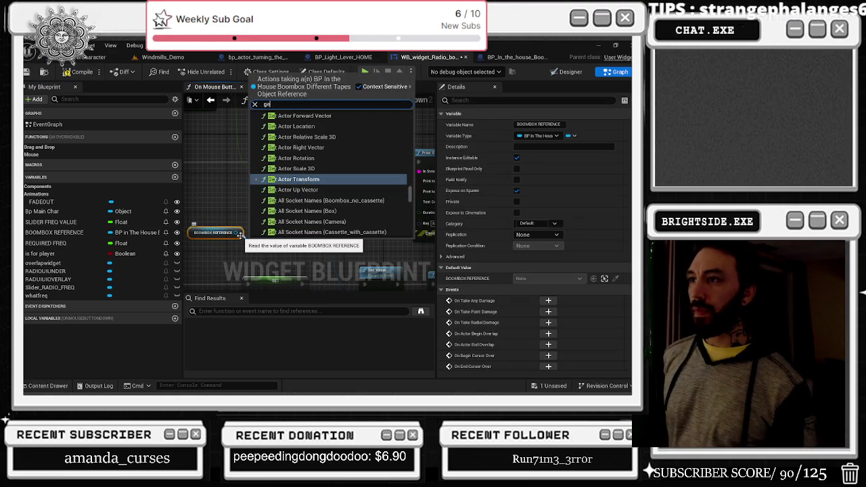
pyautogui.write(' w')
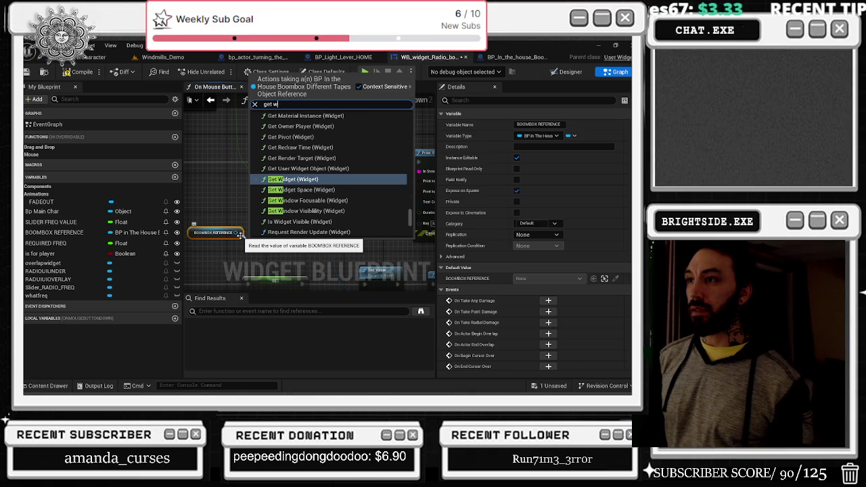
pyautogui.press('BackSpace')
pyautogui.press('BackSpace')
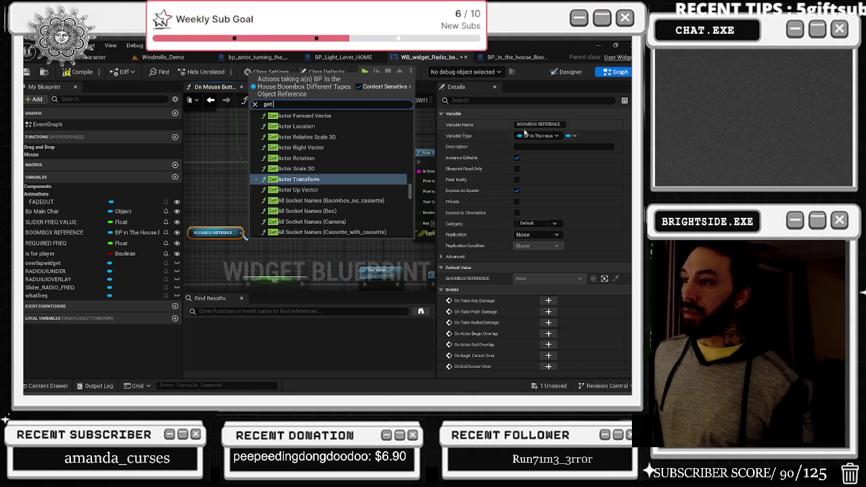
# Add a SET node for As WB Widget Radio Boombox Ghettoblaster, then delete it.
pyautogui.scroll(-4, 361, 188)
pyautogui.scroll(-10, 366, 191)
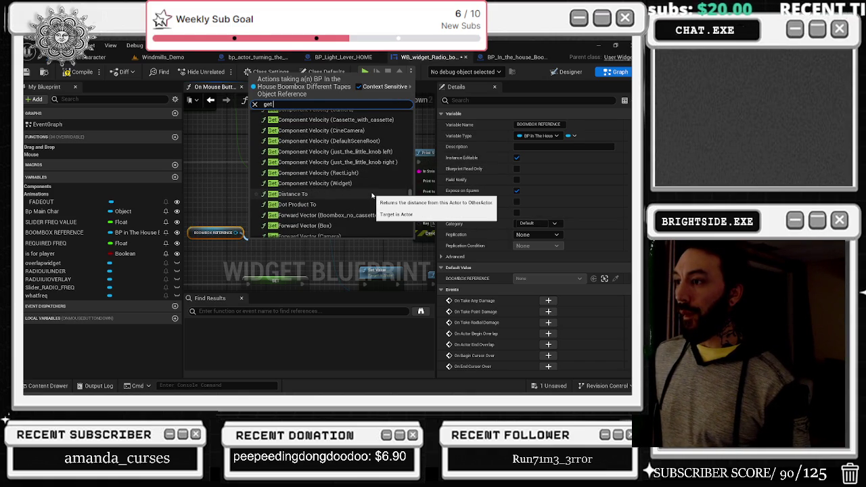
pyautogui.scroll(-1, 372, 196)
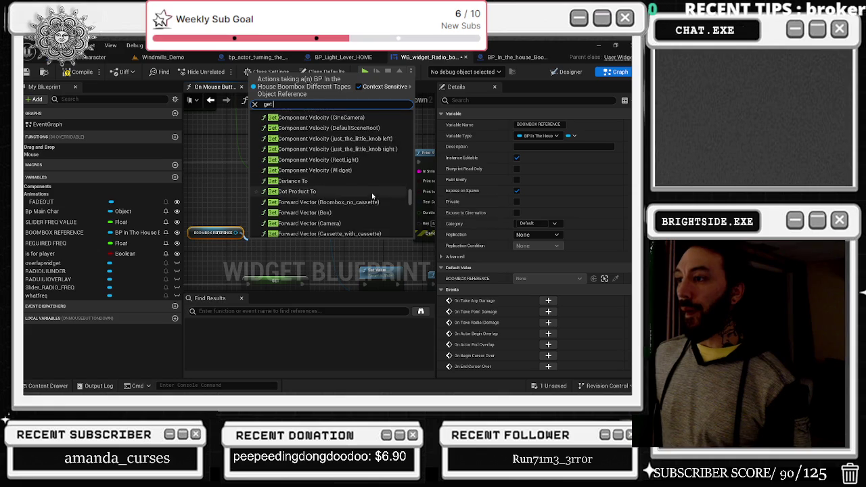
pyautogui.scroll(-4, 373, 195)
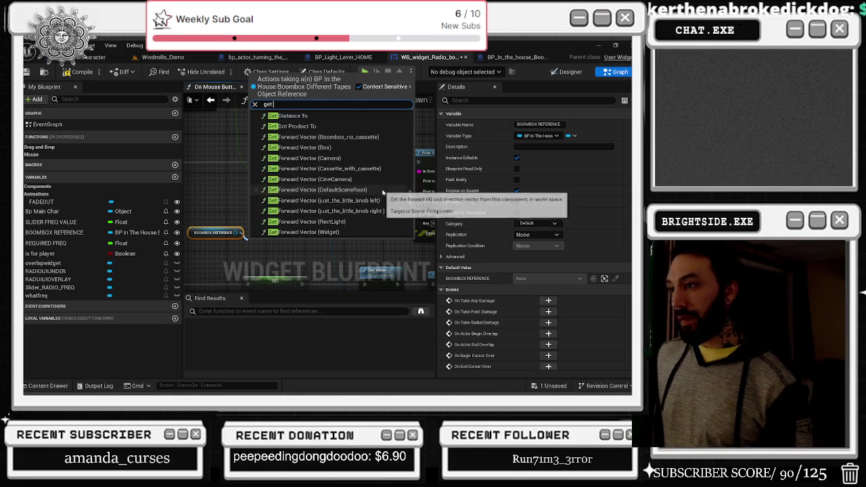
pyautogui.scroll(-5, 386, 195)
pyautogui.scroll(-5, 403, 200)
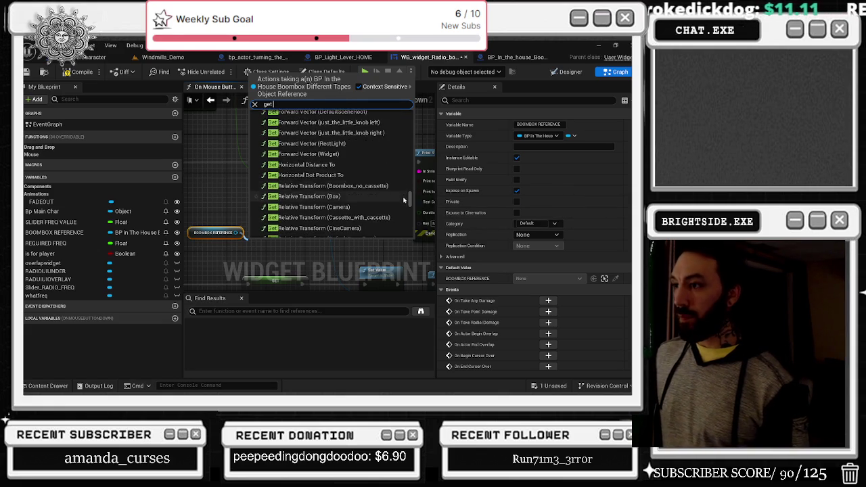
pyautogui.scroll(-10, 403, 200)
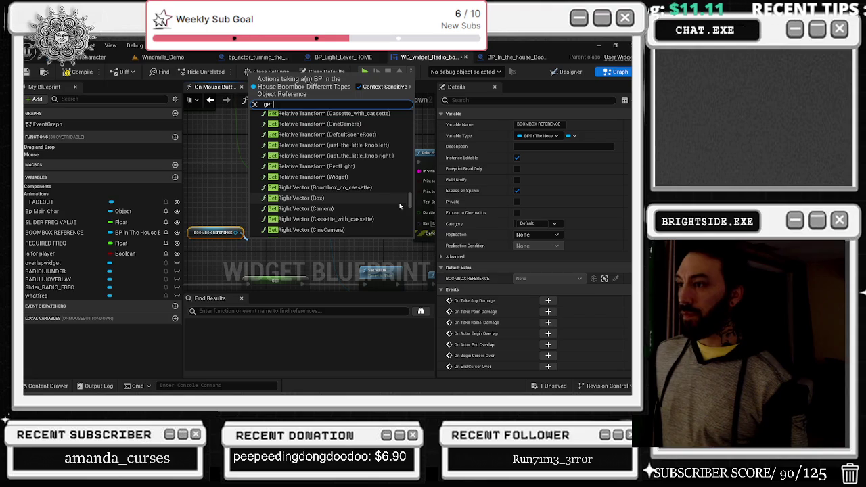
pyautogui.scroll(5, 353, 226)
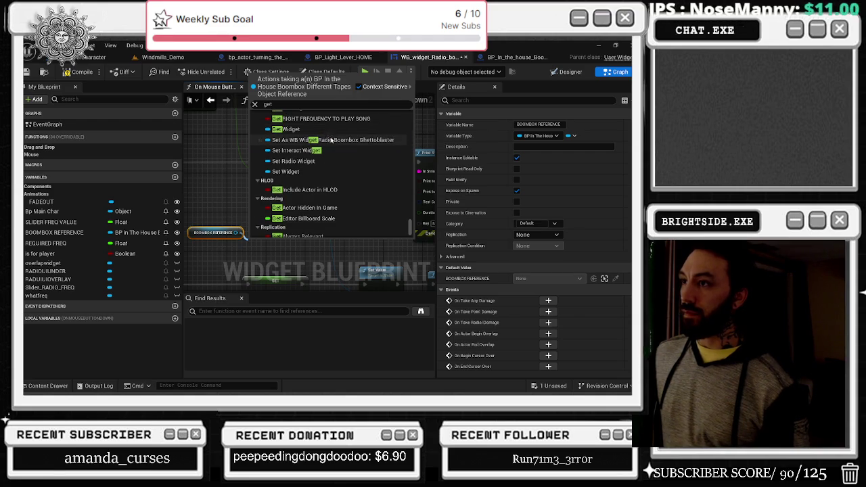
pyautogui.click(321, 128)
pyautogui.moveTo(325, 194); pyautogui.dragTo(324, 180)
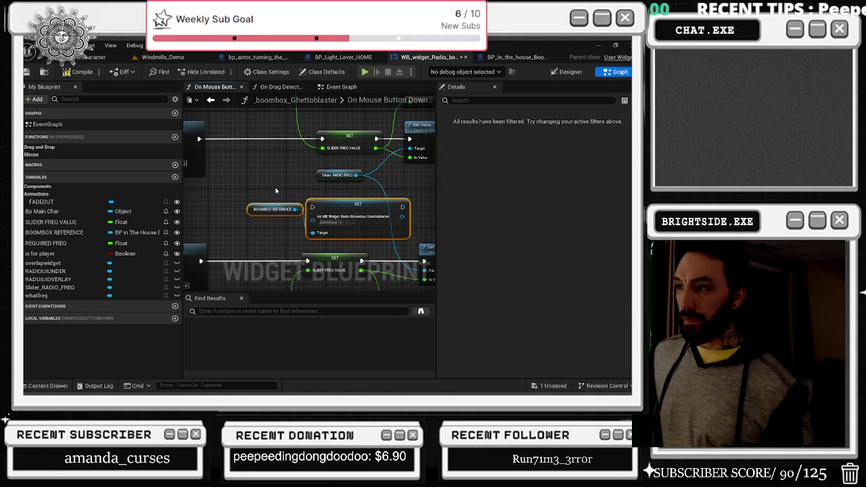
pyautogui.click(332, 224)
pyautogui.press('Delete')
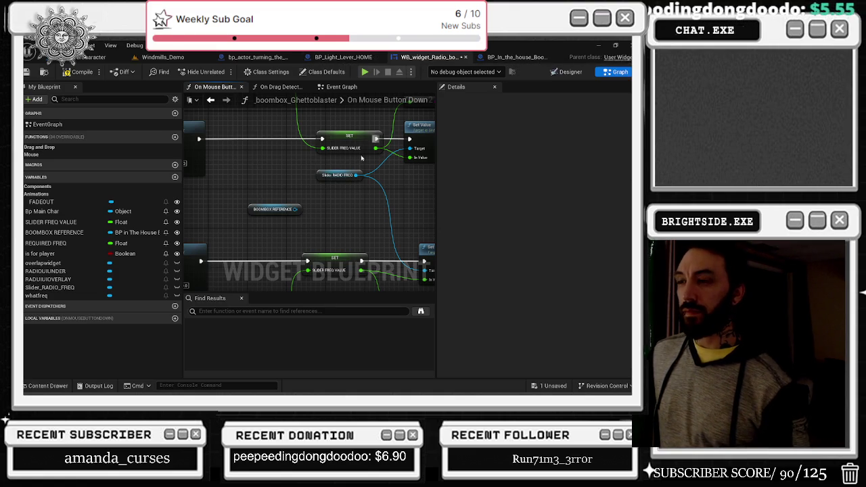
pyautogui.click(510, 57)
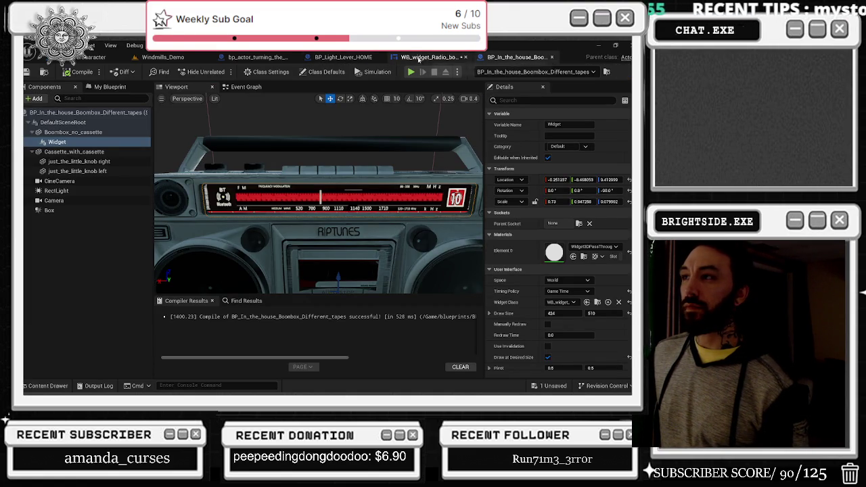
# Trace the radio_widget variable's references and rename it to player_radio_widget.
pyautogui.click(424, 57)
pyautogui.click(510, 57)
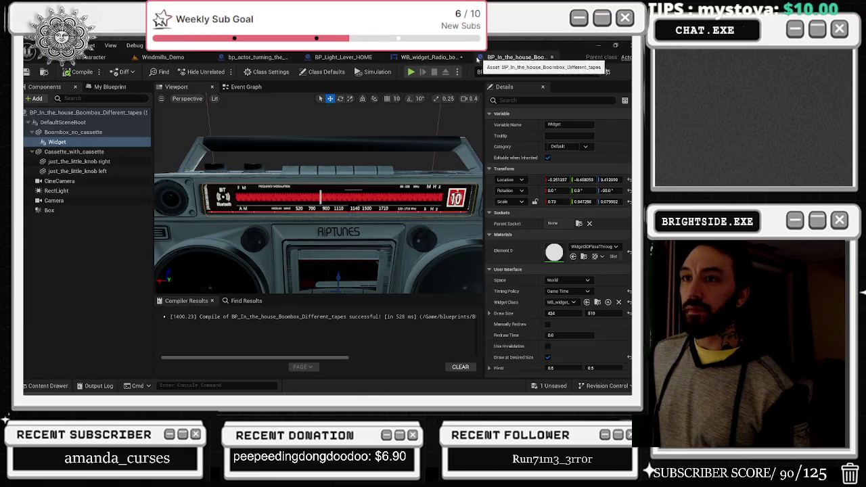
pyautogui.click(109, 86)
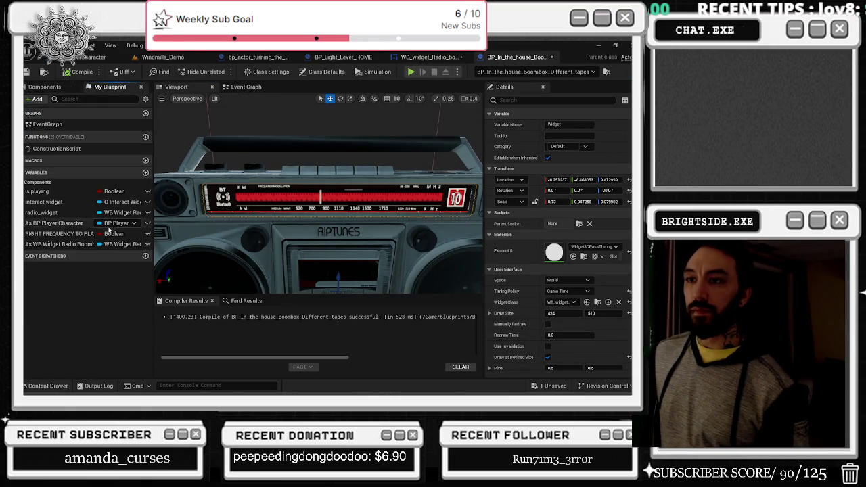
pyautogui.click(61, 214)
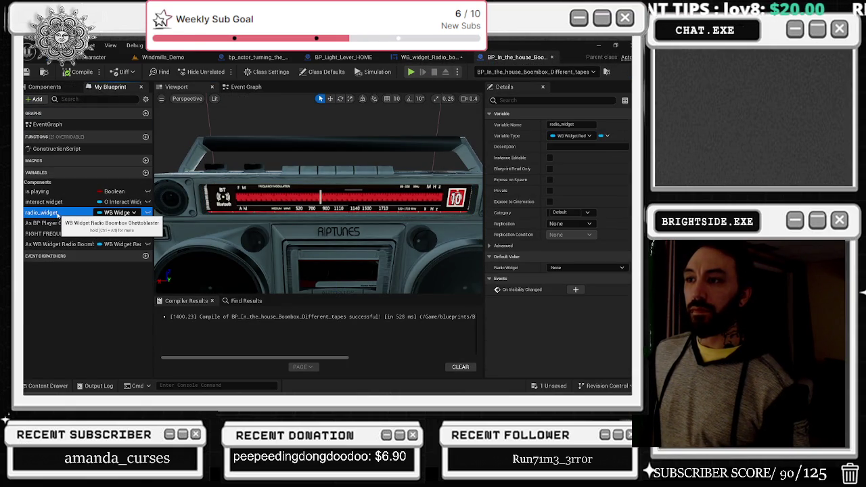
pyautogui.rightClick(61, 215)
pyautogui.moveTo(108, 240)
pyautogui.click(168, 260)
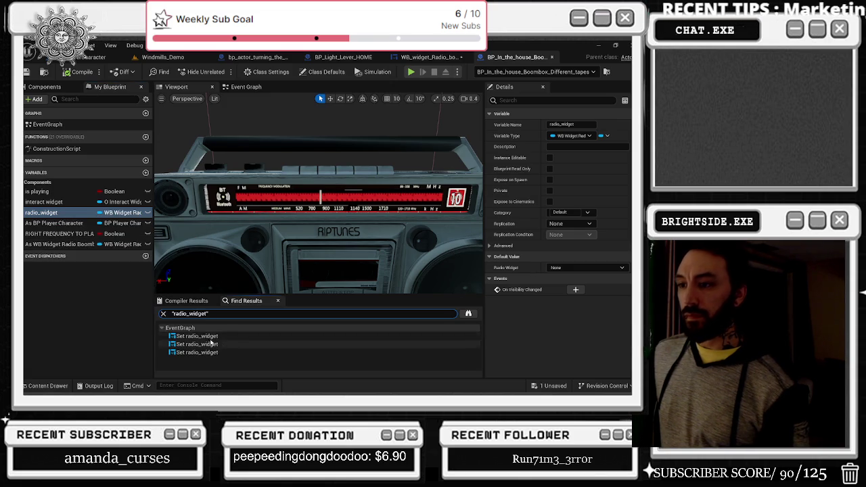
pyautogui.click(195, 336)
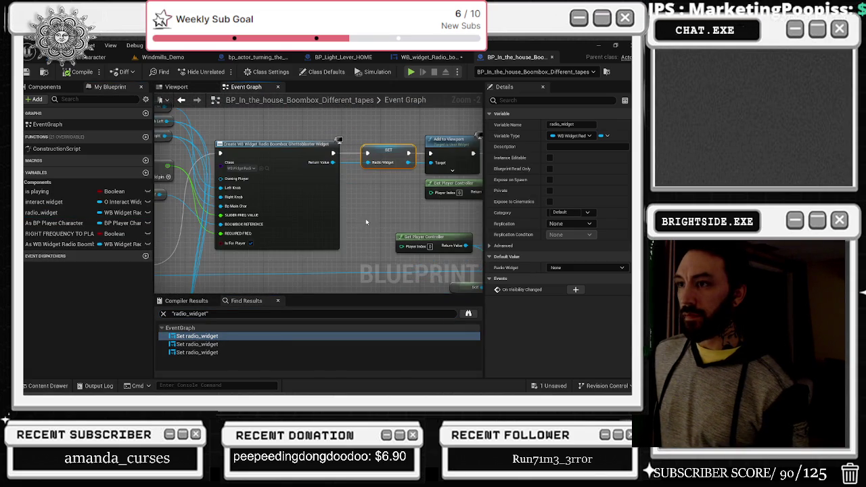
pyautogui.click(225, 352)
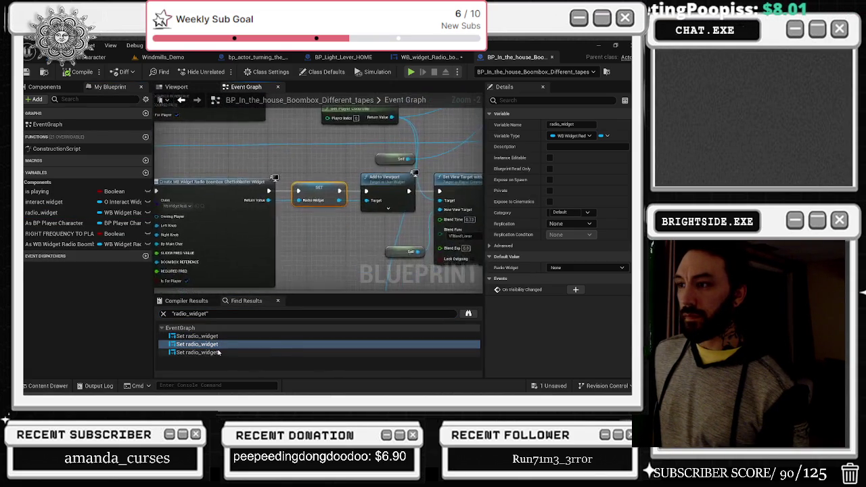
pyautogui.scroll(-1, 353, 191)
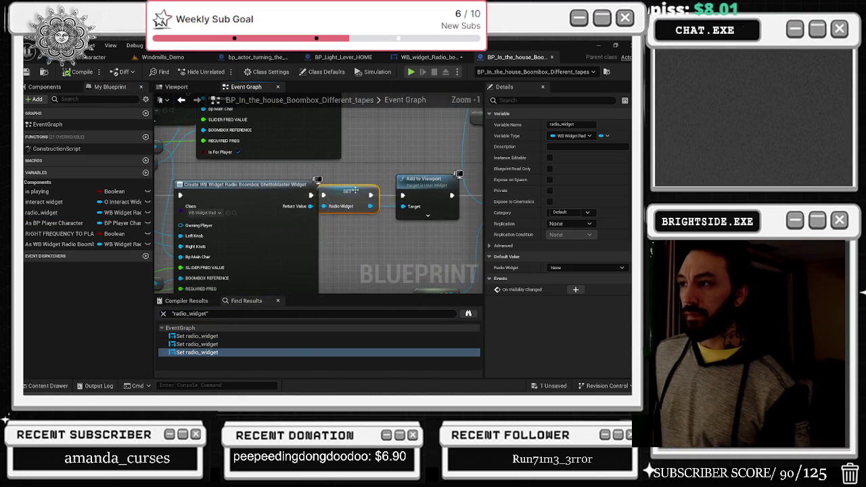
pyautogui.click(258, 191)
pyautogui.scroll(-2, 339, 200)
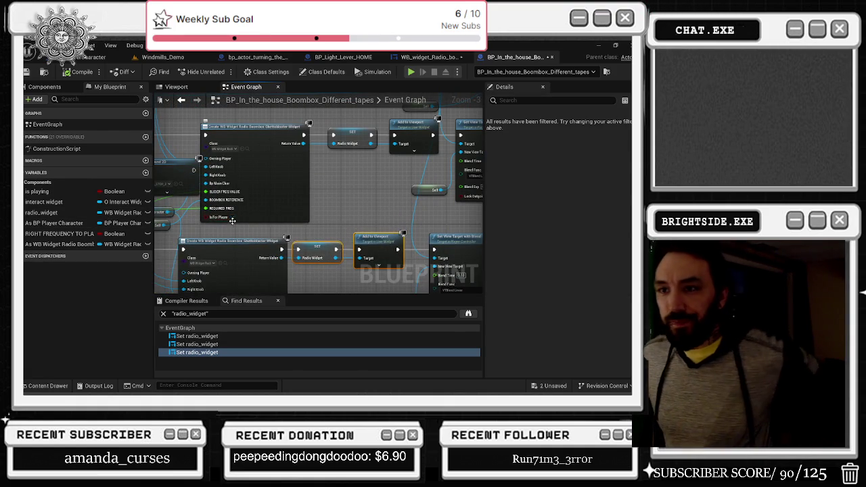
pyautogui.click(31, 212)
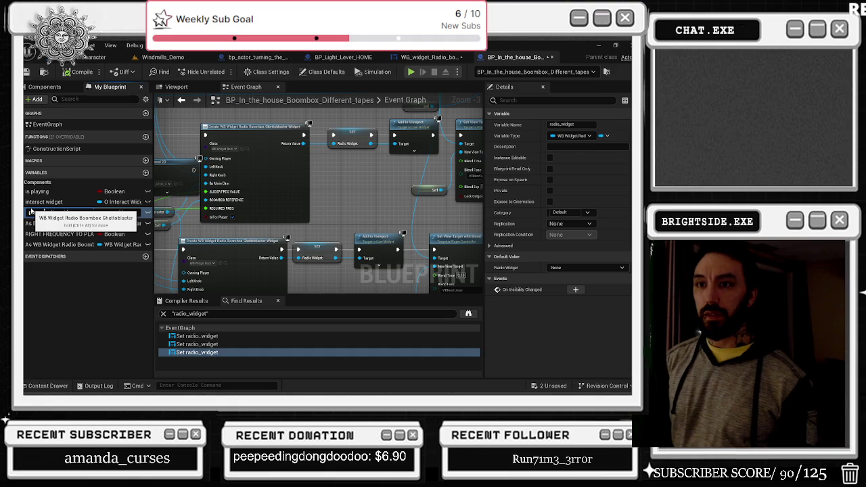
pyautogui.press('Return')
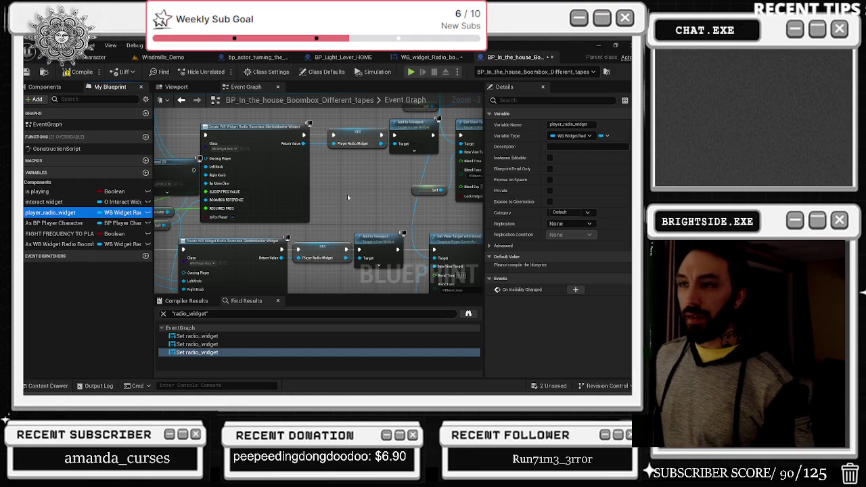
# Rename the As WB Widget Radio Boombox Ghettoblaster variable to WB_on_Boombox and compile the boombox blueprint.
pyautogui.rightClick(73, 245)
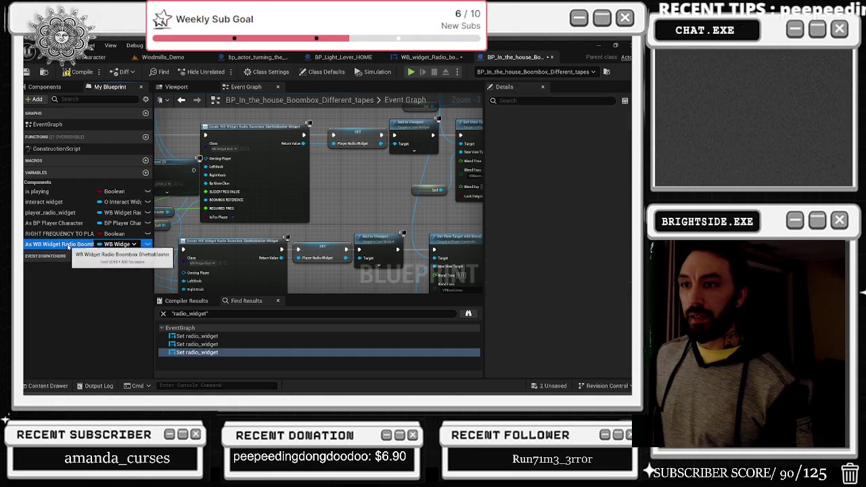
pyautogui.moveTo(100, 271)
pyautogui.click(176, 284)
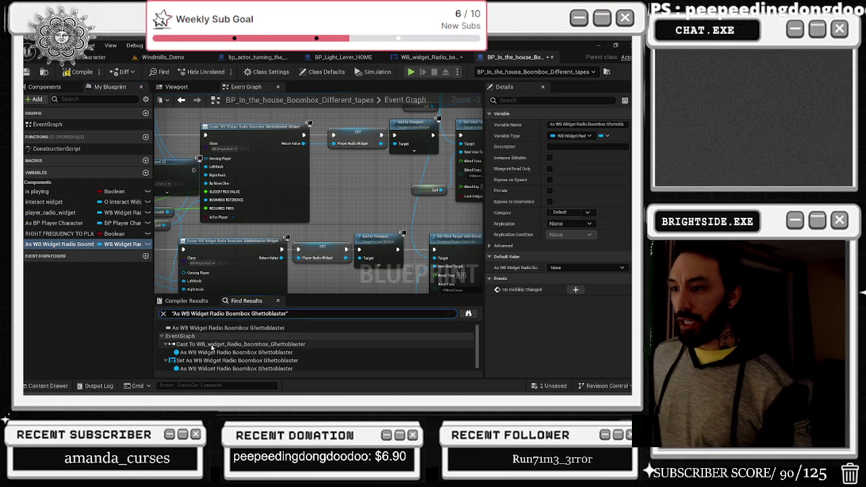
pyautogui.click(212, 361)
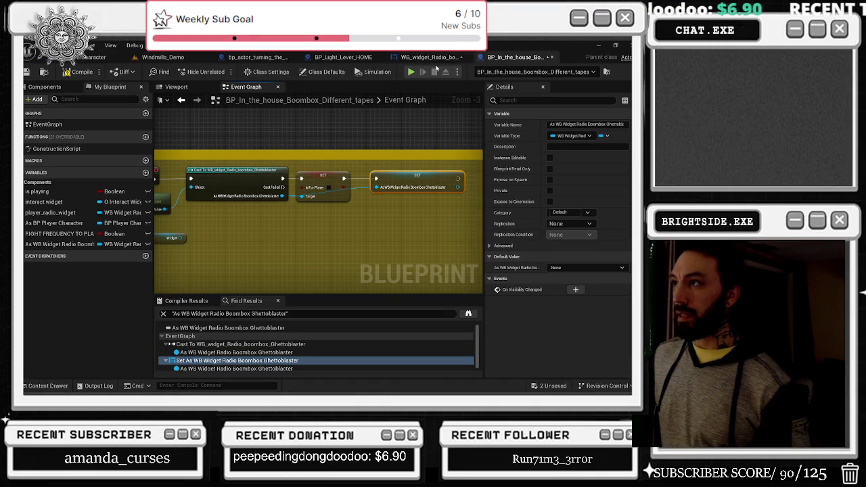
pyautogui.click(54, 244)
pyautogui.press('F2')
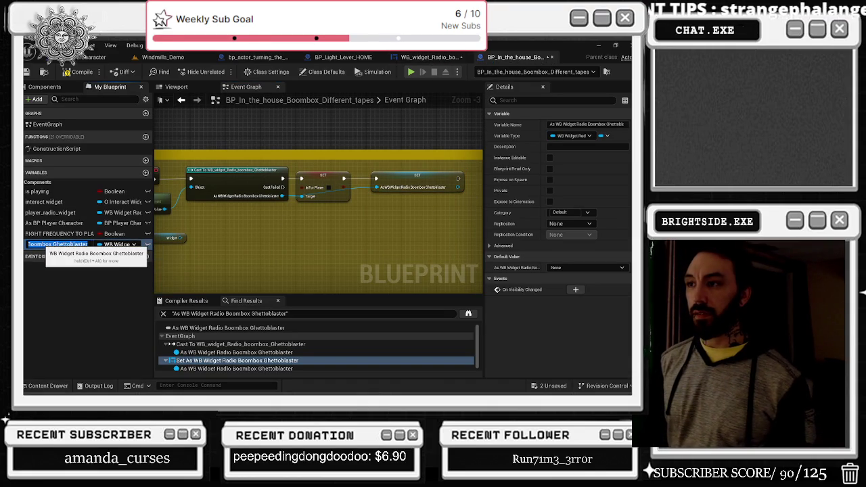
pyautogui.write('WB_on_Boombox')
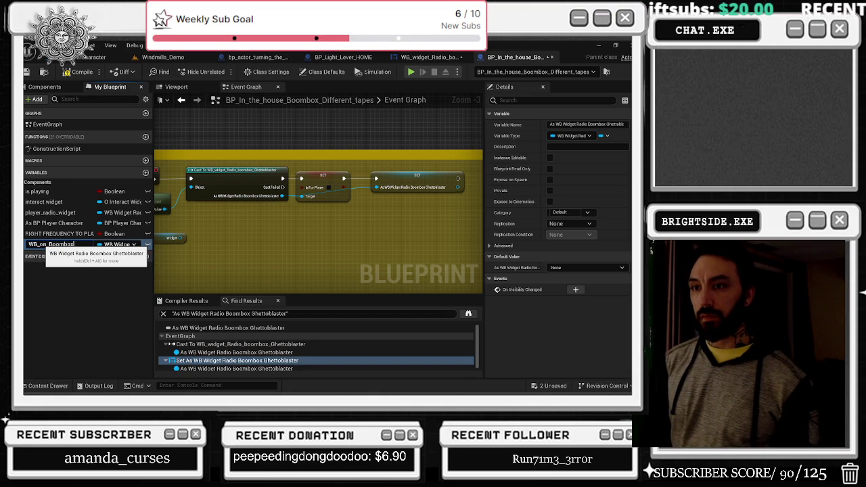
pyautogui.press('Return')
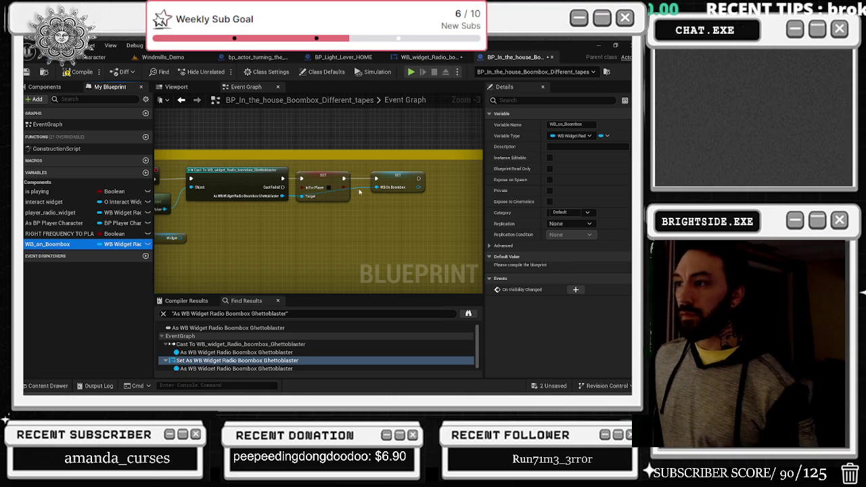
pyautogui.click(80, 72)
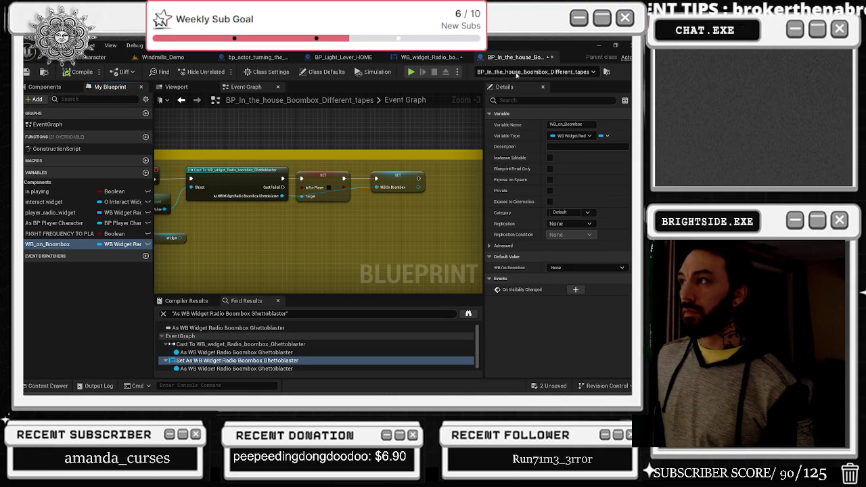
pyautogui.click(430, 57)
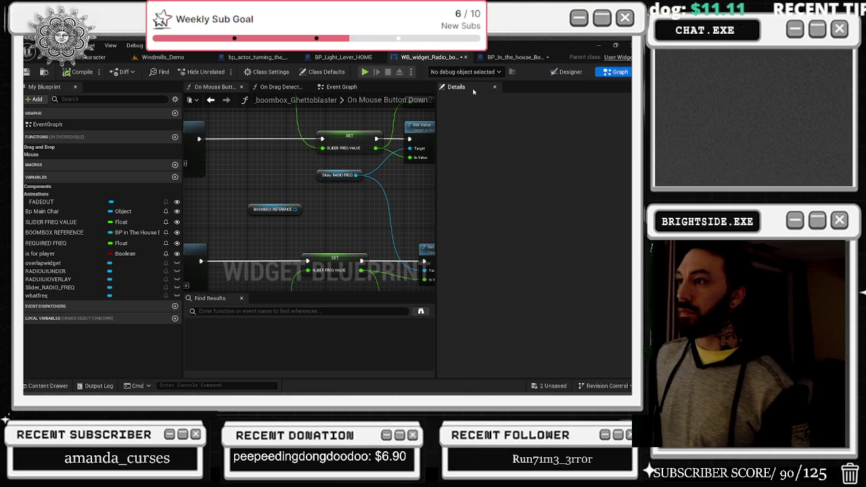
# Chain WB On Boombox and Slider_RADIO_FREQ getters off BOOMBOX REFERENCE.
pyautogui.moveTo(300, 209); pyautogui.dragTo(303, 211)
pyautogui.write('get')
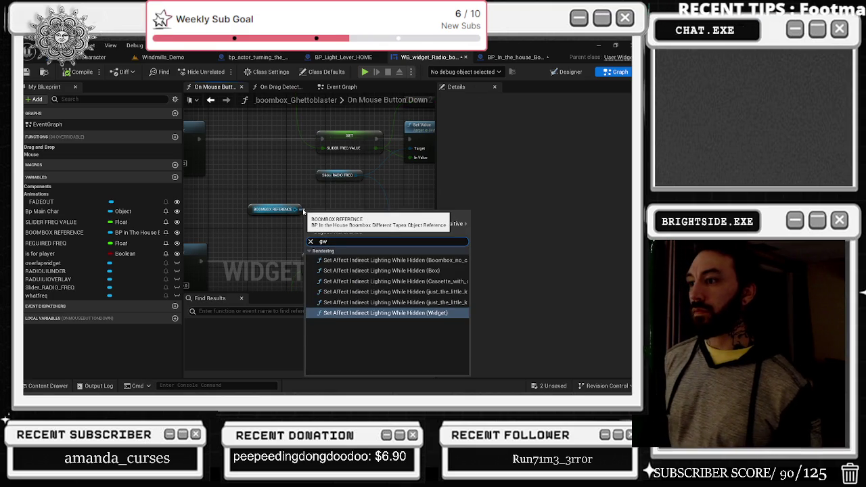
pyautogui.write(' wb')
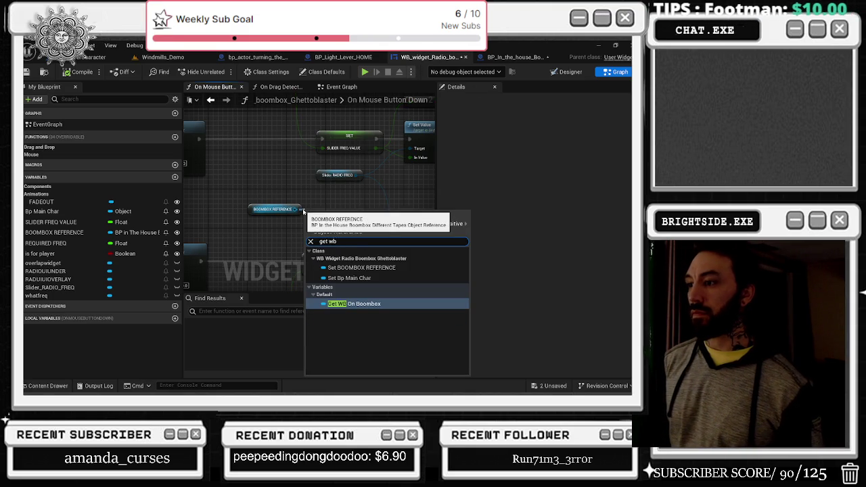
pyautogui.press('Return')
pyautogui.moveTo(315, 218); pyautogui.dragTo(343, 214)
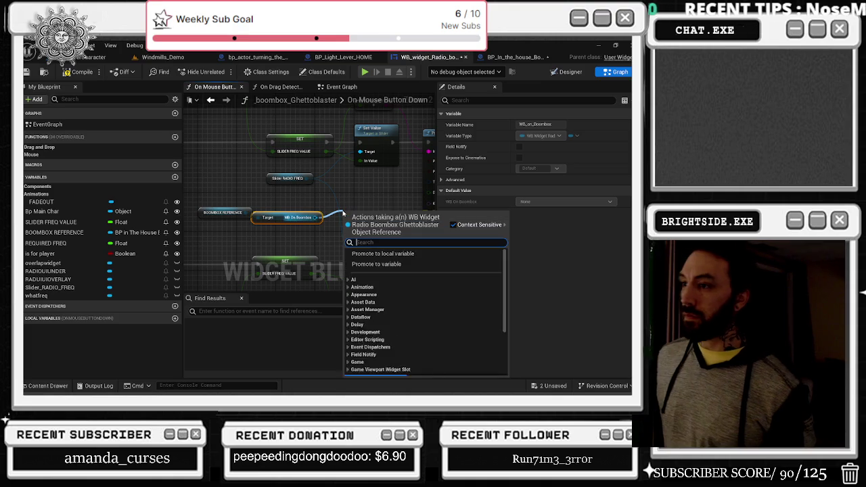
pyautogui.write('get slider')
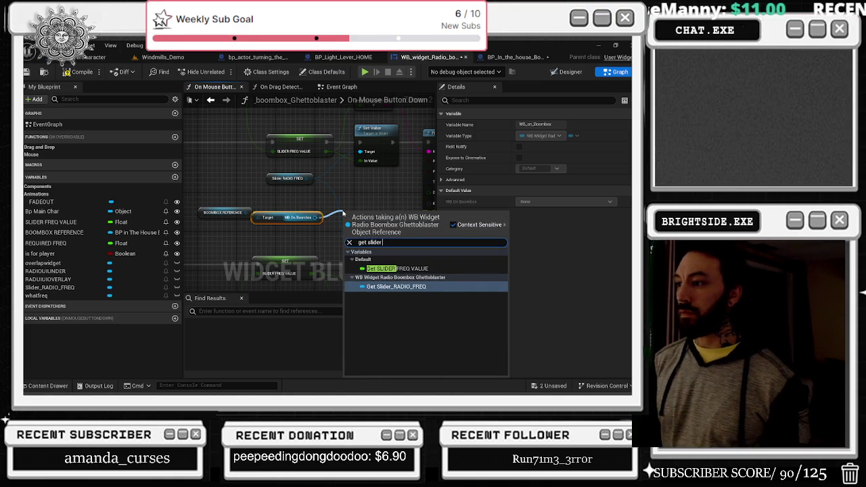
pyautogui.press('Return')
# Position the nodes and wire Slider_RADIO_FREQ into both Set Value targets.
pyautogui.scroll(3, 312, 205)
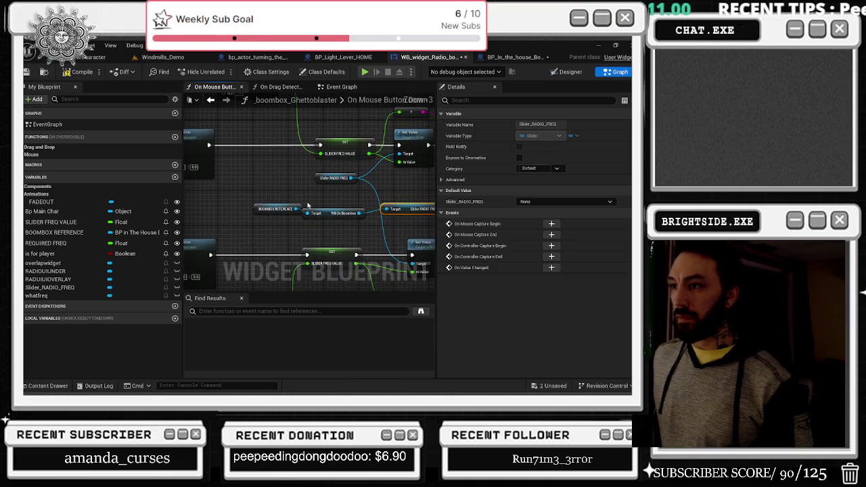
pyautogui.click(284, 209)
pyautogui.moveTo(284, 208); pyautogui.dragTo(213, 204)
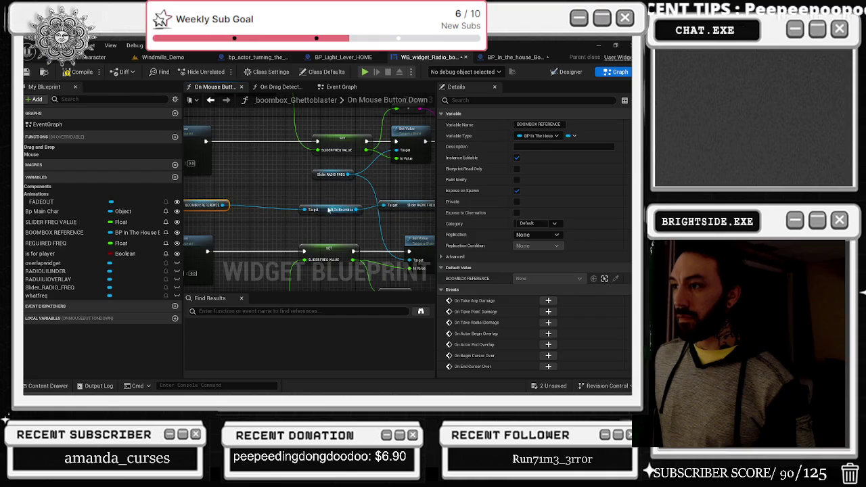
pyautogui.click(329, 210)
pyautogui.moveTo(351, 210)
pyautogui.mouseDown()
pyautogui.moveTo(310, 203)
pyautogui.moveTo(306, 226)
pyautogui.moveTo(351, 215)
pyautogui.moveTo(342, 158)
pyautogui.mouseUp()
pyautogui.moveTo(333, 220); pyautogui.dragTo(350, 266)
pyautogui.click(348, 199)
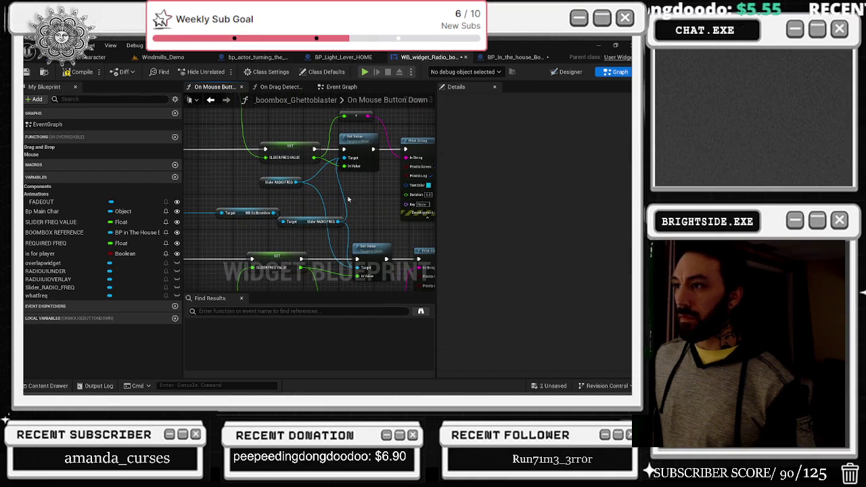
# Tidy the BOOMBOX REFERENCE, WB_on_Boombox and slider nodes into a neat row.
pyautogui.click(304, 218)
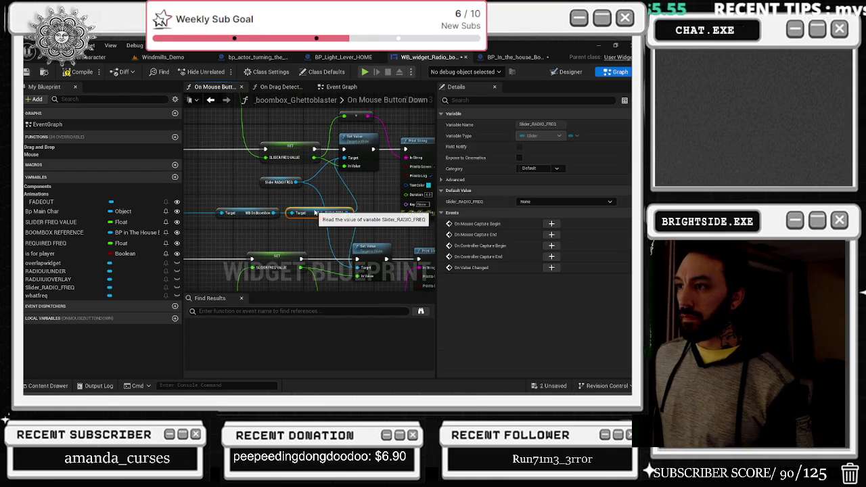
pyautogui.scroll(-1, 304, 218)
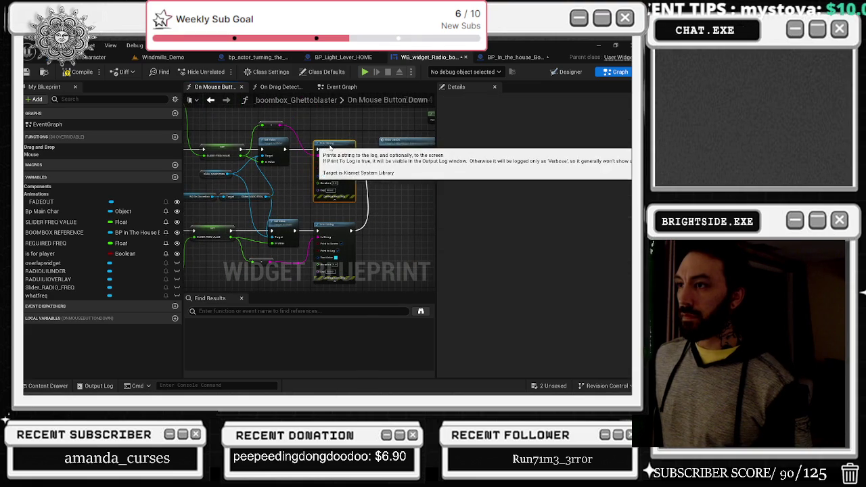
pyautogui.click(340, 190)
pyautogui.scroll(4, 340, 189)
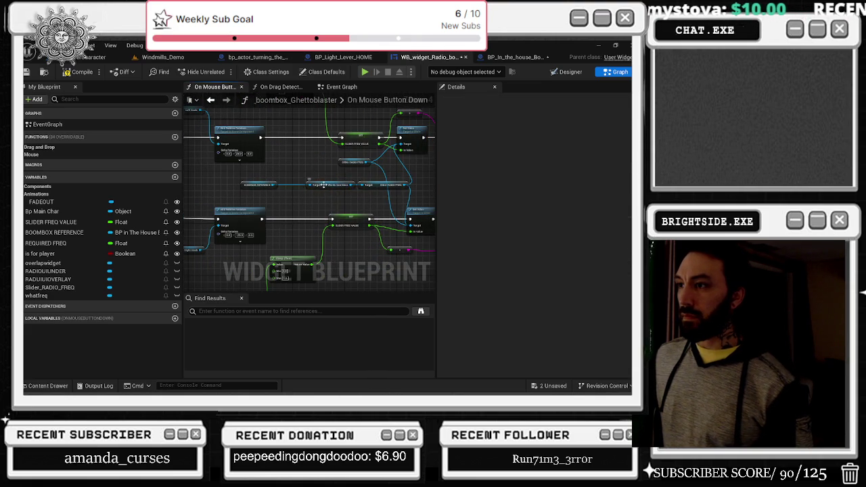
pyautogui.moveTo(323, 184); pyautogui.dragTo(312, 187)
pyautogui.moveTo(225, 177)
pyautogui.mouseDown()
pyautogui.moveTo(409, 195)
pyautogui.moveTo(335, 185)
pyautogui.mouseUp()
pyautogui.moveTo(271, 184); pyautogui.dragTo(358, 200)
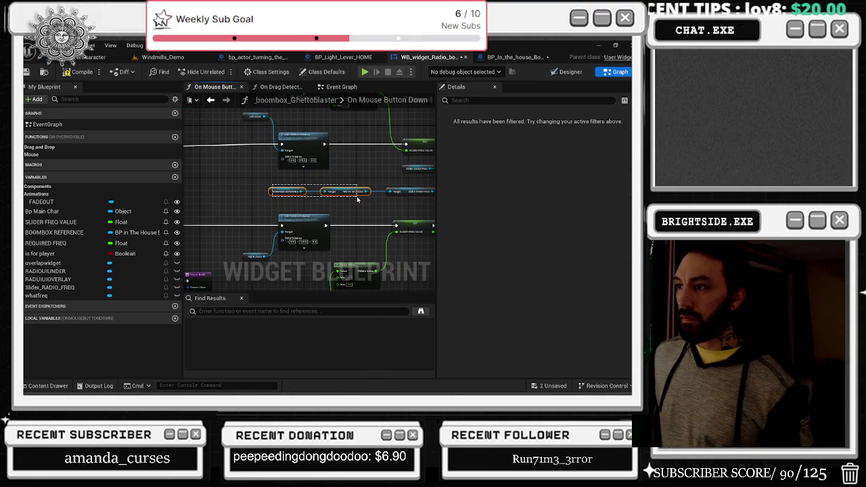
pyautogui.moveTo(307, 190); pyautogui.dragTo(264, 185)
# Paste BOOMBOX REFERENCE and WB On Boombox into the Event Graph and add a Slider_RADIO_FREQ getter.
pyautogui.click(210, 101)
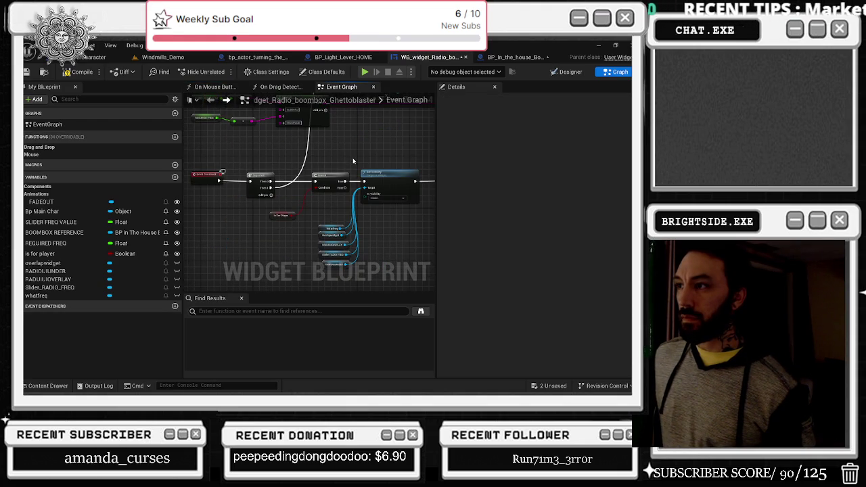
pyautogui.moveTo(352, 161); pyautogui.dragTo(341, 283)
pyautogui.hotkey('ctrl', 'v')
pyautogui.scroll(2, 251, 144)
pyautogui.click(242, 157)
pyautogui.moveTo(242, 157)
pyautogui.mouseDown()
pyautogui.moveTo(331, 149)
pyautogui.moveTo(330, 183)
pyautogui.moveTo(353, 220)
pyautogui.moveTo(341, 156)
pyautogui.moveTo(333, 158)
pyautogui.mouseUp()
pyautogui.write('get sli')
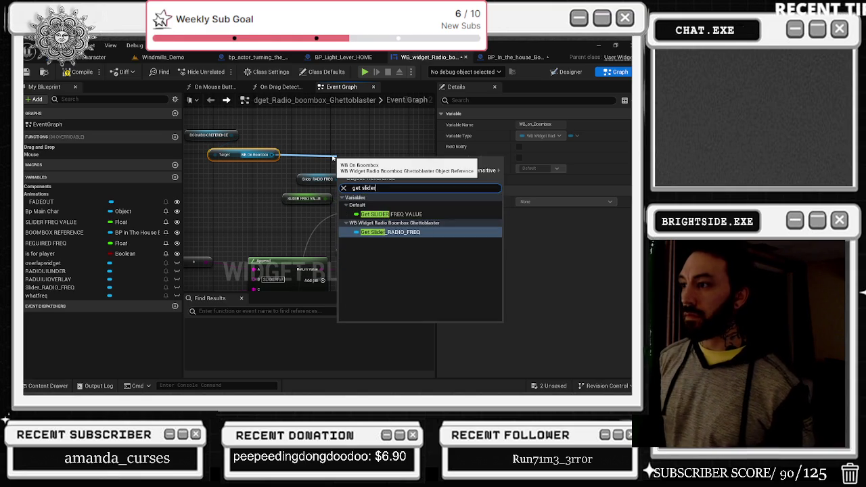
pyautogui.press('Return')
pyautogui.moveTo(351, 161)
pyautogui.mouseDown()
pyautogui.moveTo(388, 161)
pyautogui.moveTo(307, 156)
pyautogui.mouseUp()
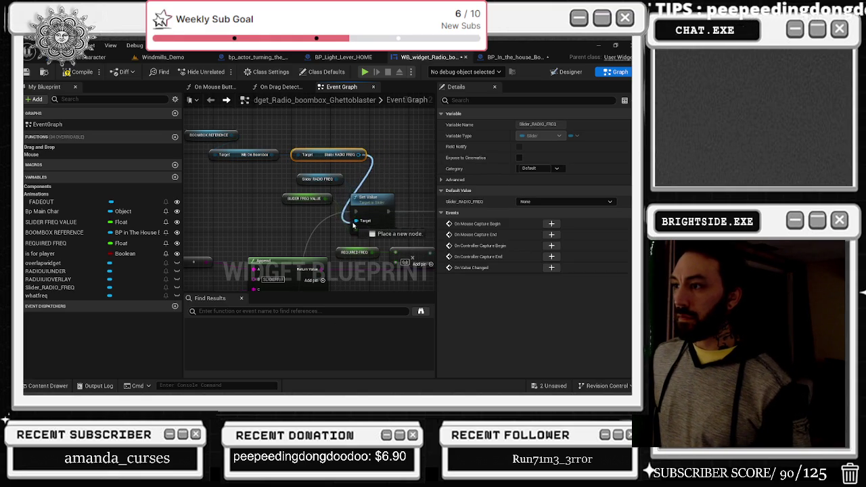
# Move the three reference nodes beside the Set Value node.
pyautogui.moveTo(214, 137)
pyautogui.mouseDown()
pyautogui.moveTo(336, 172)
pyautogui.moveTo(287, 182)
pyautogui.mouseUp()
pyautogui.moveTo(353, 156)
pyautogui.mouseDown()
pyautogui.moveTo(280, 122)
pyautogui.moveTo(200, 128)
pyautogui.mouseUp()
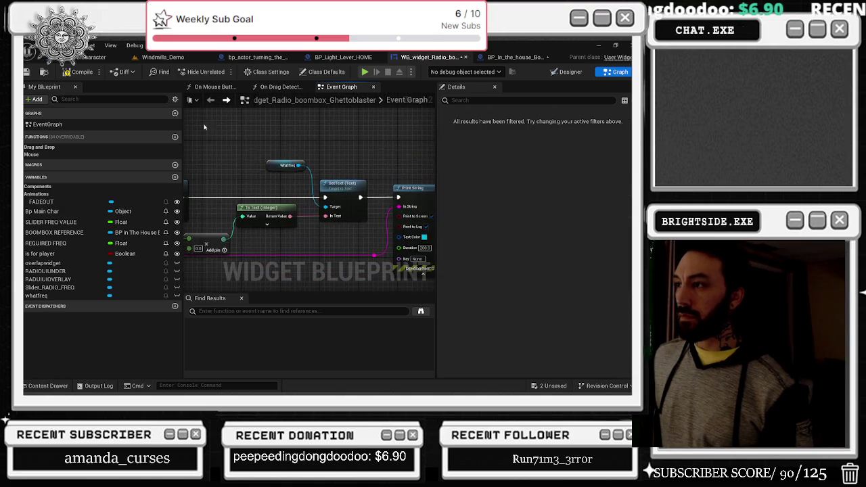
pyautogui.moveTo(273, 167); pyautogui.dragTo(333, 176)
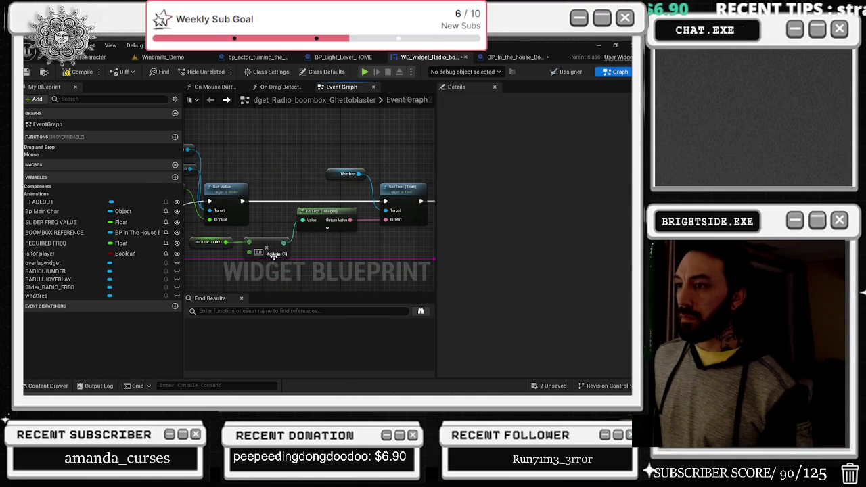
pyautogui.scroll(-1, 341, 137)
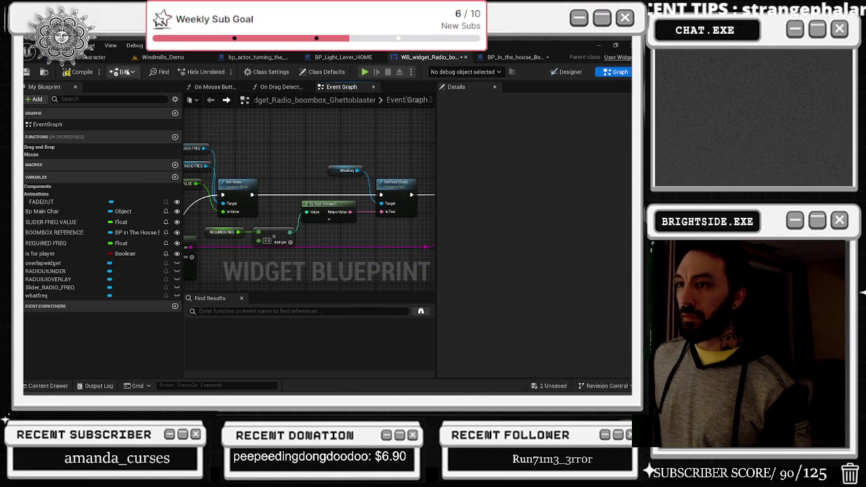
pyautogui.moveTo(297, 131); pyautogui.dragTo(327, 134)
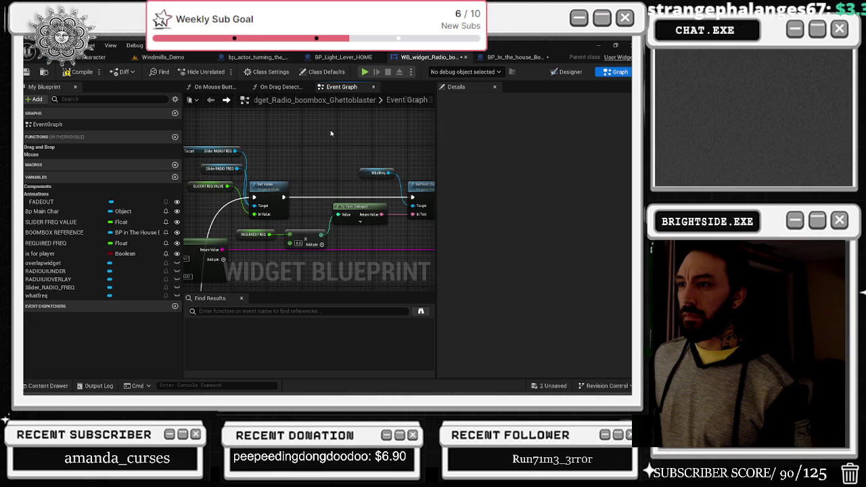
pyautogui.scroll(-1, 331, 133)
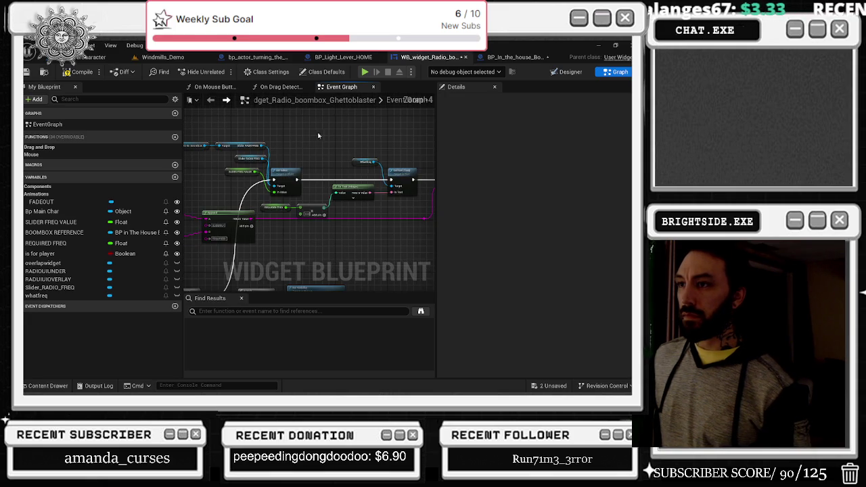
pyautogui.moveTo(273, 142); pyautogui.dragTo(297, 150)
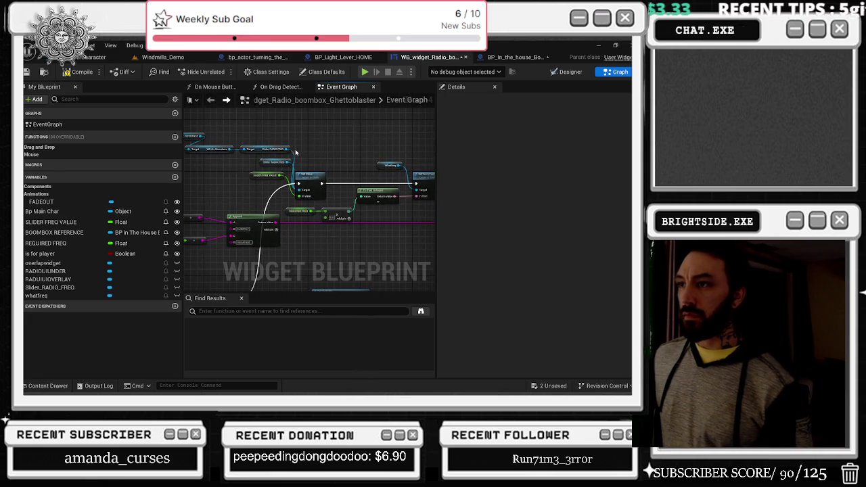
# Add a Whatfreq getter from WB On Boombox and wire it into the SetText target.
pyautogui.moveTo(228, 148); pyautogui.dragTo(376, 148)
pyautogui.write('g')
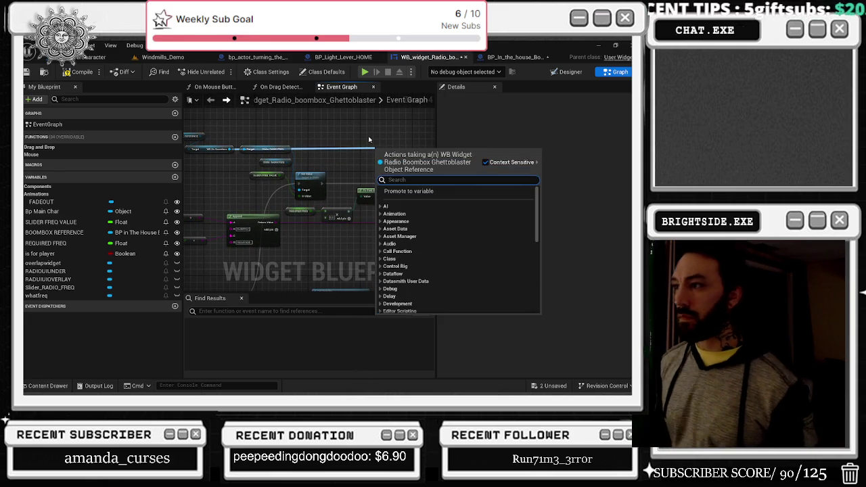
pyautogui.write('et what')
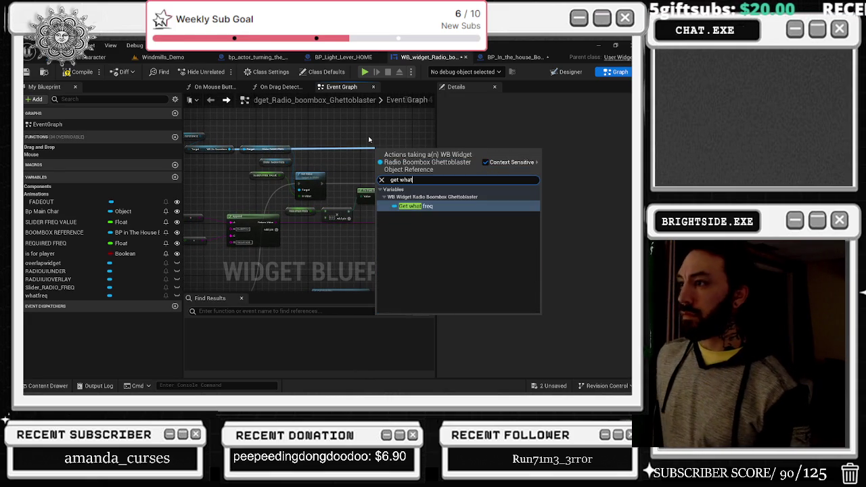
pyautogui.press('Return')
pyautogui.scroll(2, 365, 139)
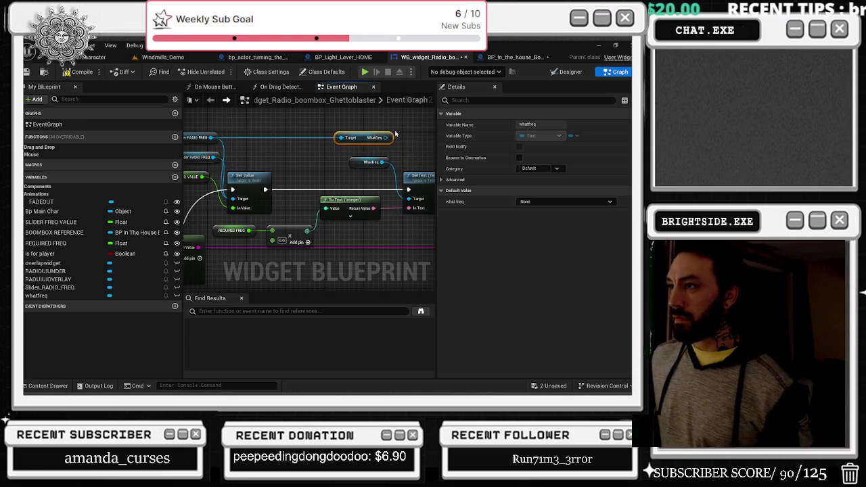
pyautogui.moveTo(351, 135); pyautogui.dragTo(371, 198)
pyautogui.click(297, 120)
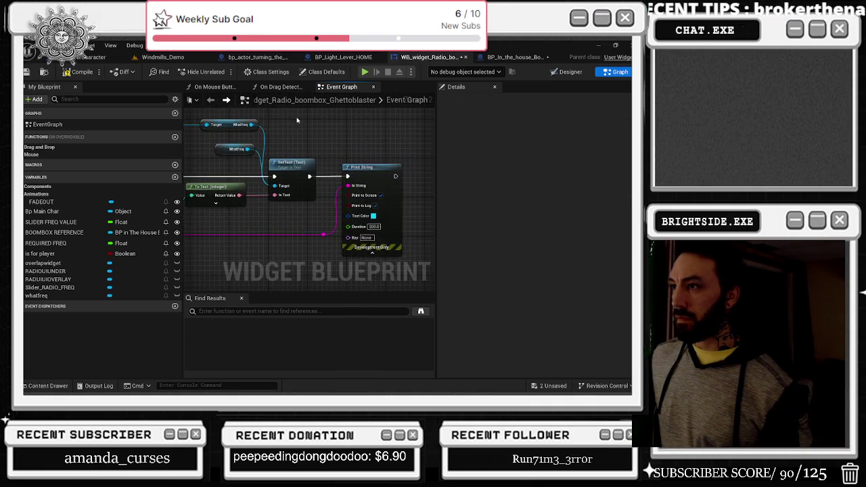
pyautogui.moveTo(321, 132); pyautogui.dragTo(400, 121)
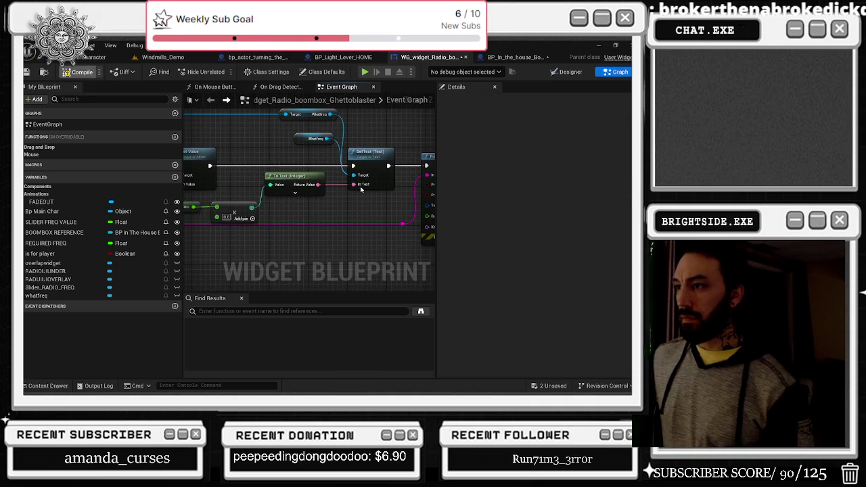
pyautogui.scroll(-2, 360, 190)
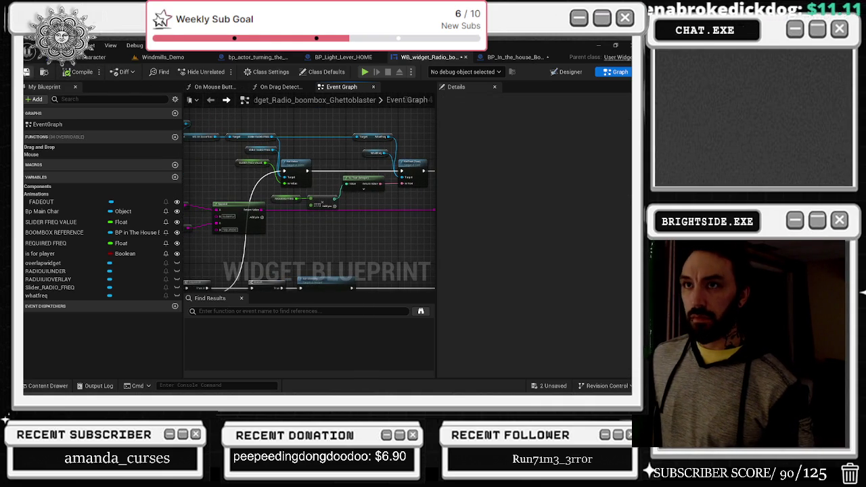
# Save the boombox blueprint and the Windmills_Demo level.
pyautogui.click(550, 383)
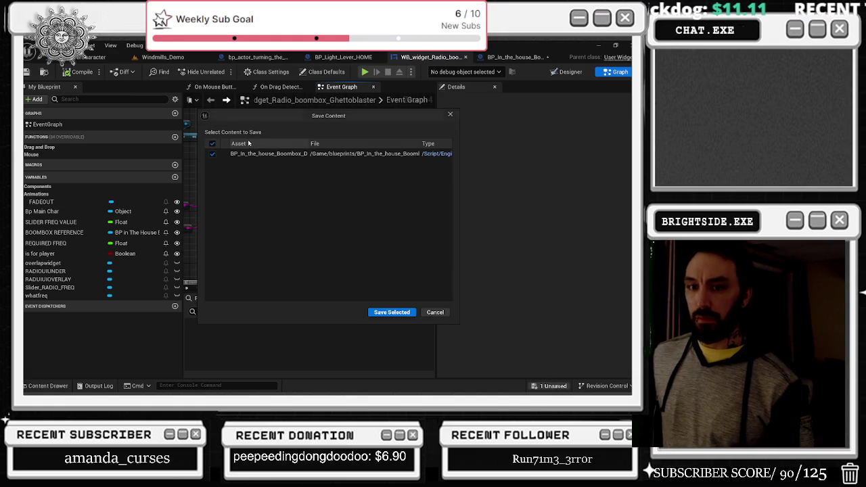
pyautogui.click(391, 311)
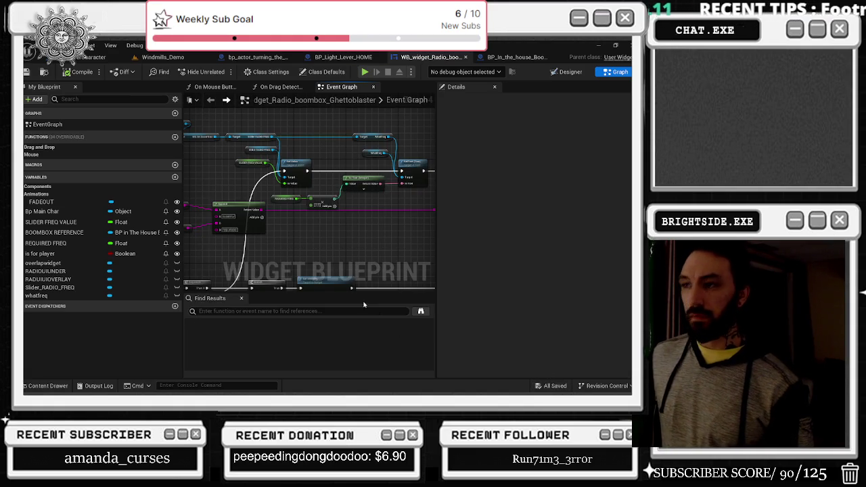
pyautogui.click(147, 59)
pyautogui.click(30, 71)
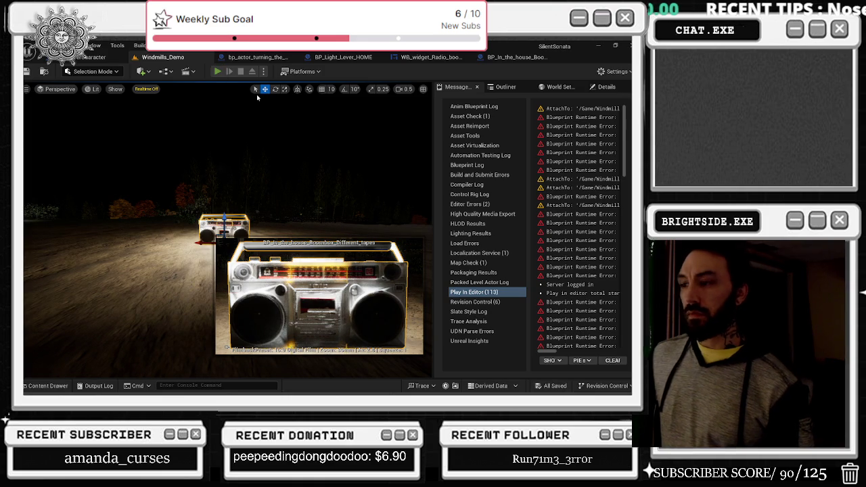
# Playtest the level, pick up and inspect the boombox, then stop and open the boombox blueprint.
pyautogui.click(217, 71)
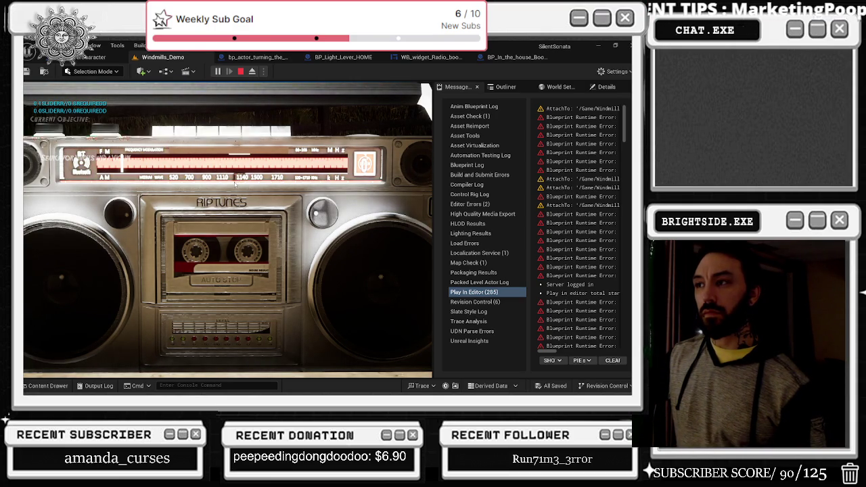
pyautogui.press('e')
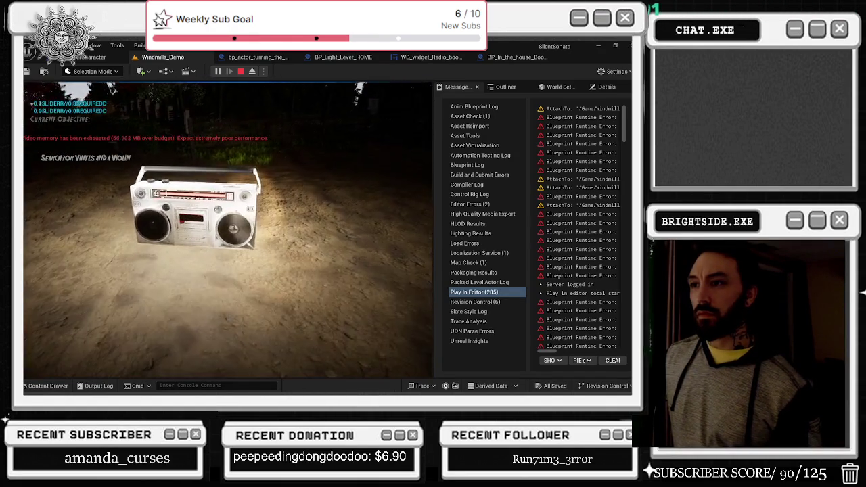
pyautogui.press('e')
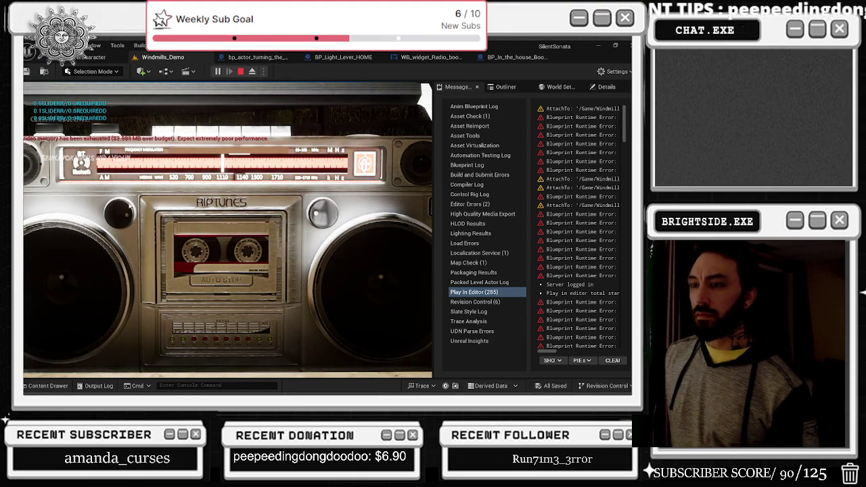
pyautogui.click(127, 224)
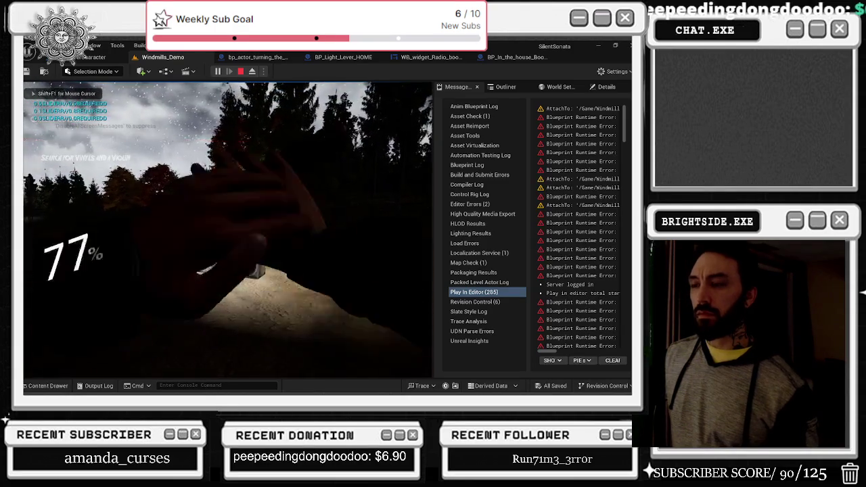
pyautogui.press('Escape')
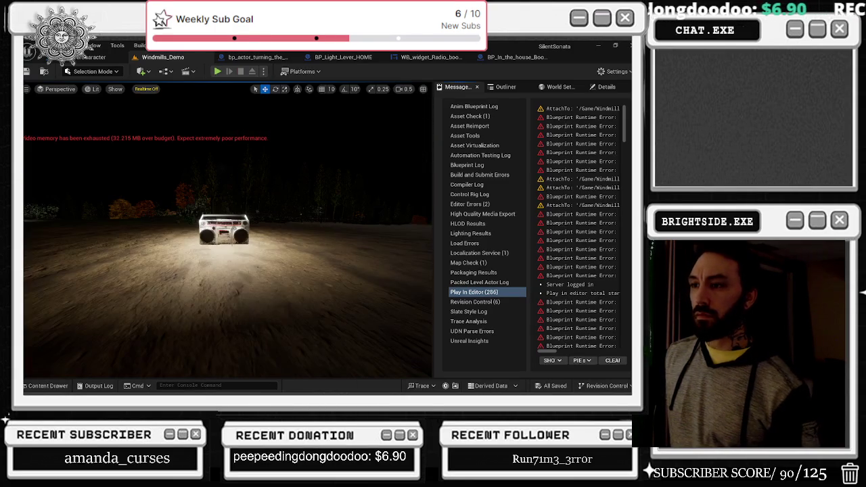
pyautogui.click(515, 57)
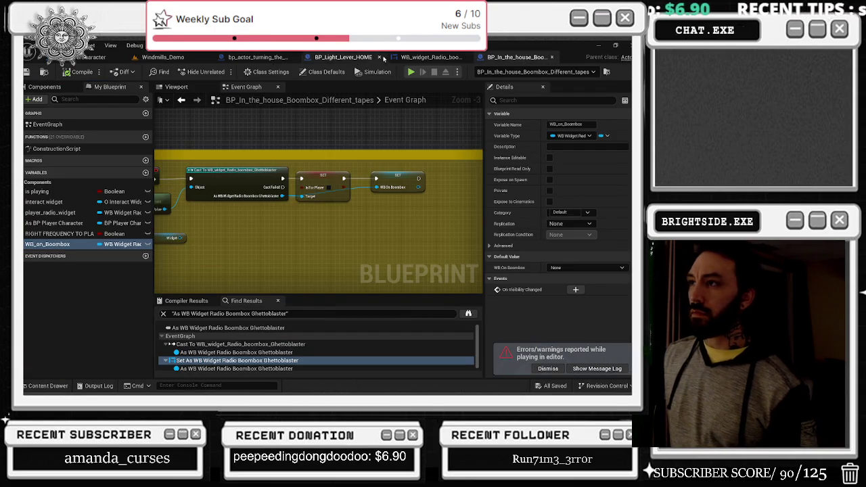
# Move the Overlapwidget getter above Whatfreq and inspect its wiring into the Hidden Set Visibility node.
pyautogui.click(430, 57)
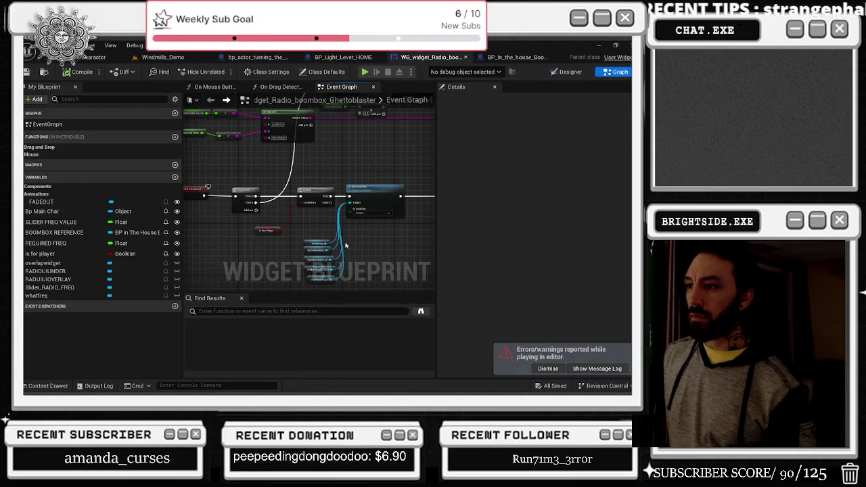
pyautogui.scroll(2, 349, 246)
pyautogui.scroll(1, 244, 179)
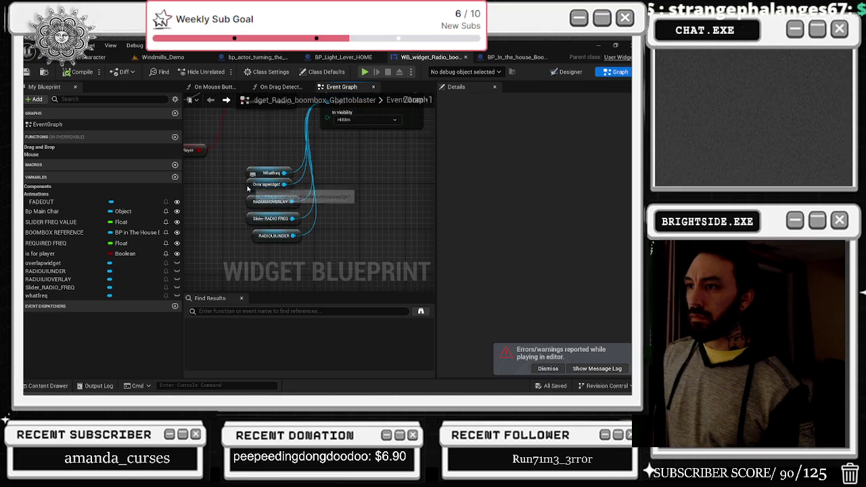
pyautogui.moveTo(260, 183); pyautogui.dragTo(266, 145)
pyautogui.hotkey('ctrl', 'shift', 'd')
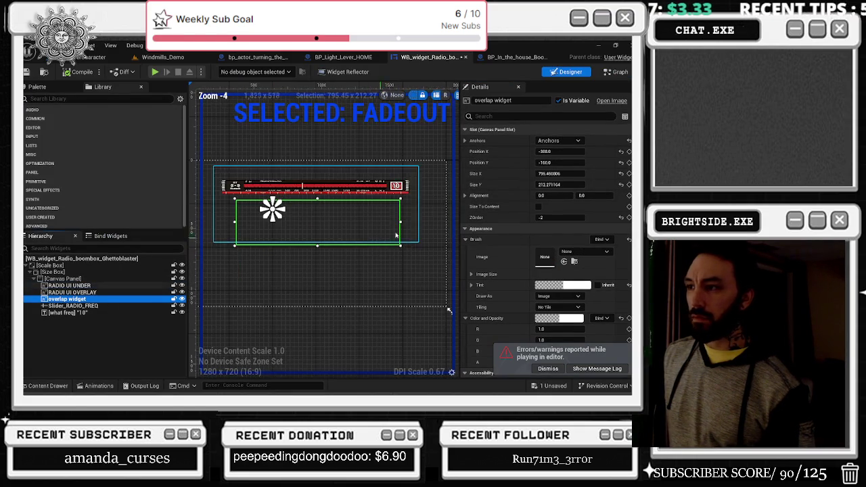
pyautogui.click(619, 71)
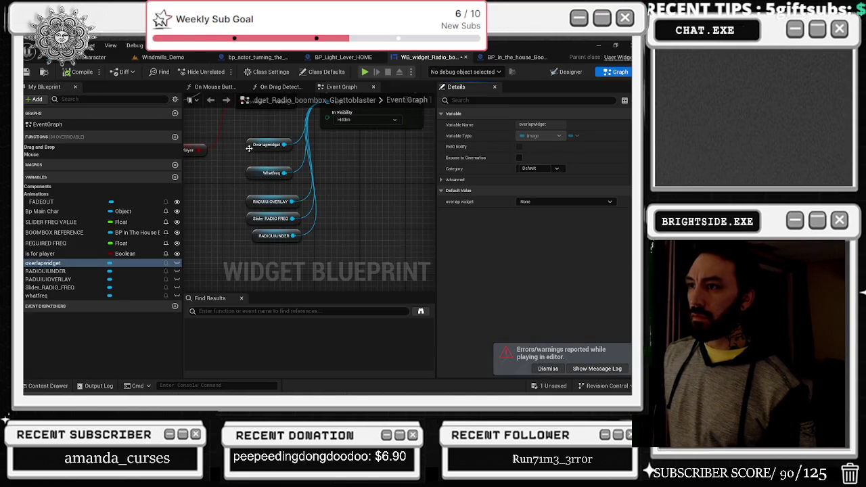
pyautogui.click(268, 144)
pyautogui.click(292, 172)
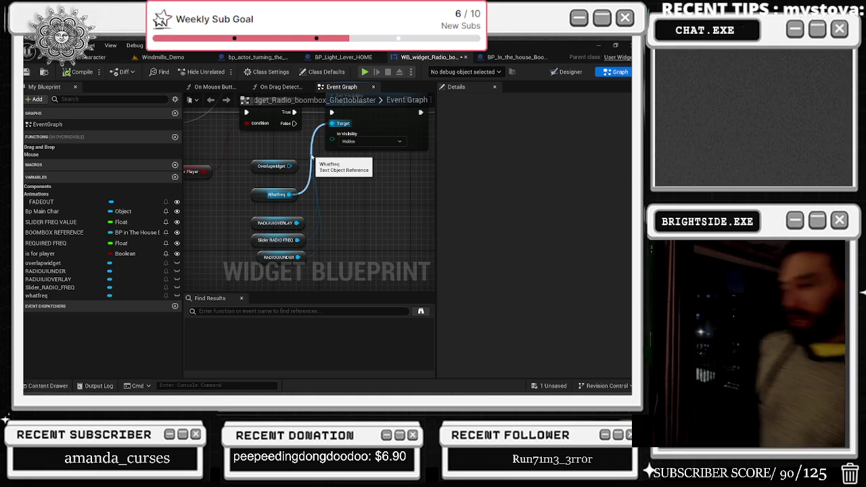
pyautogui.click(312, 157)
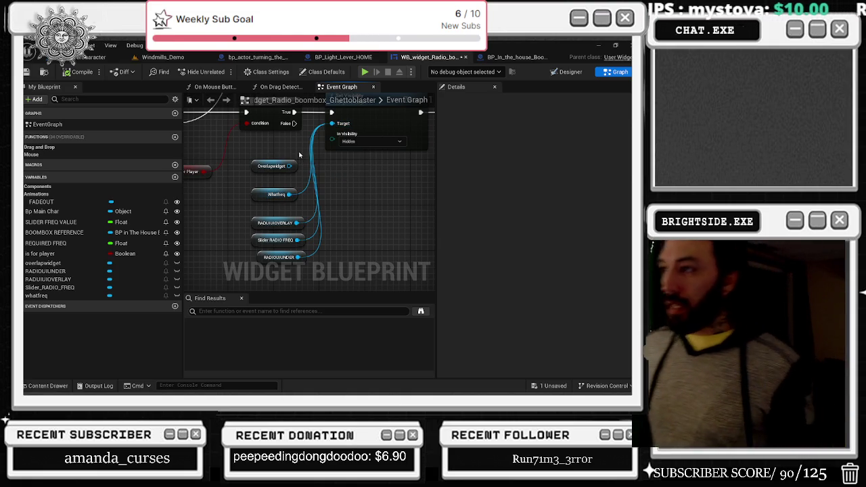
pyautogui.scroll(-1, 323, 167)
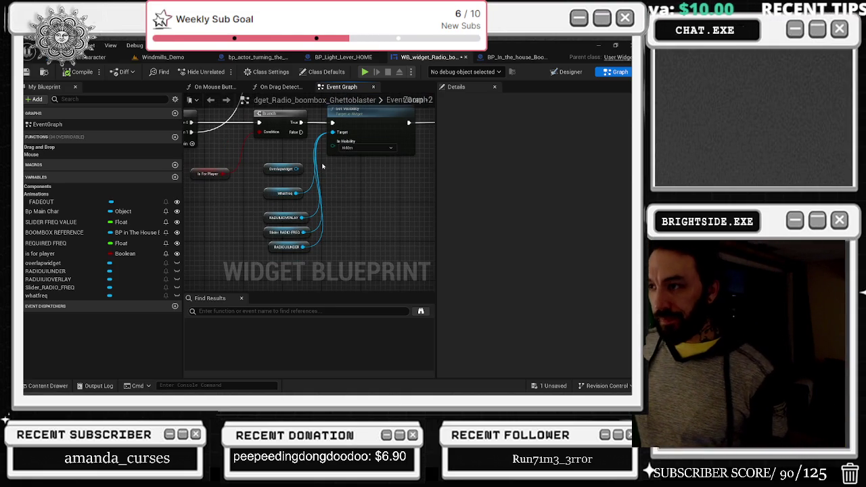
# Save the radio widget blueprint from the unsaved assets list.
pyautogui.click(166, 58)
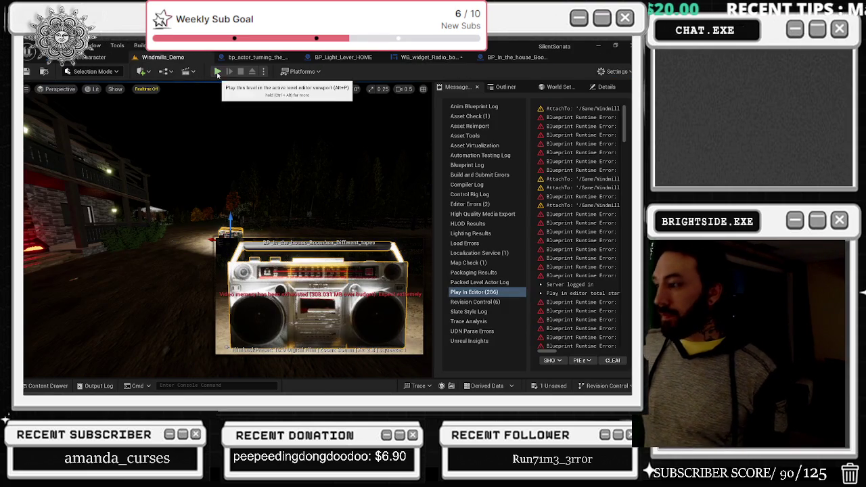
pyautogui.click(540, 385)
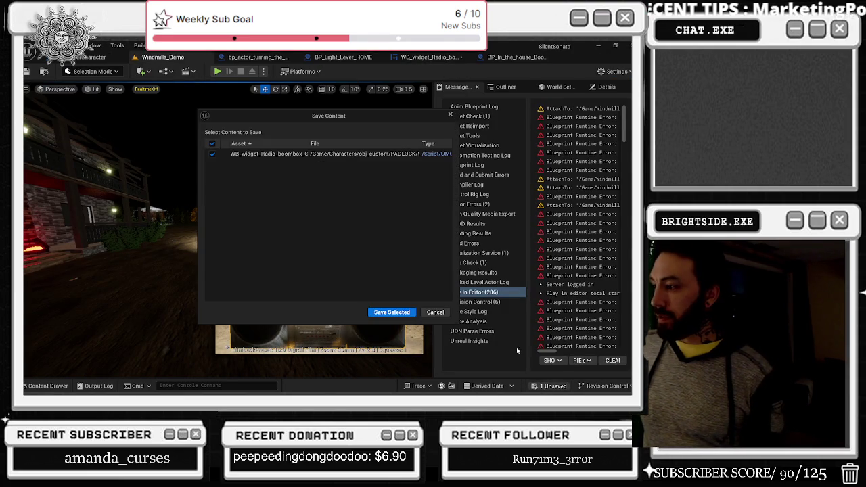
pyautogui.click(390, 311)
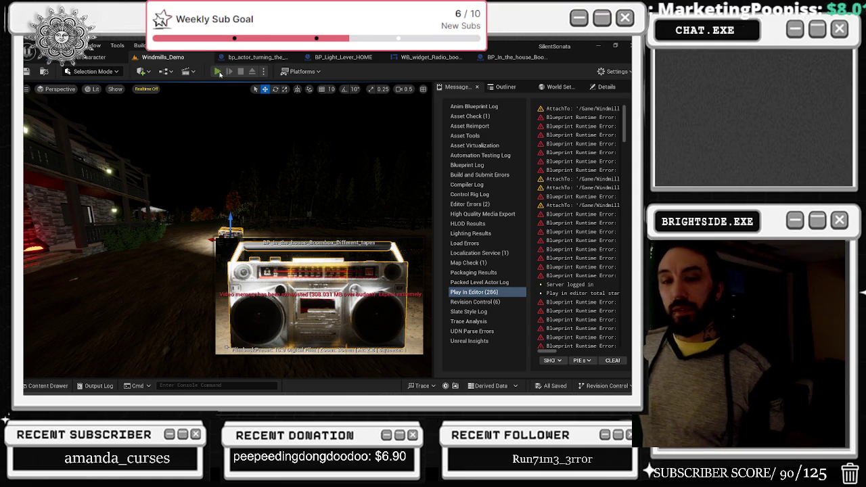
# Start a playtest, pick up the boombox and tune its frequency lower with the knobs.
pyautogui.click(217, 71)
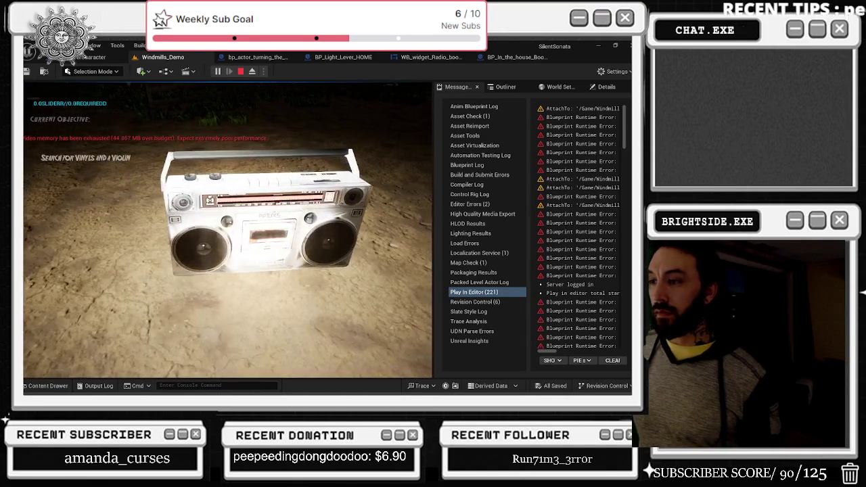
pyautogui.press('e')
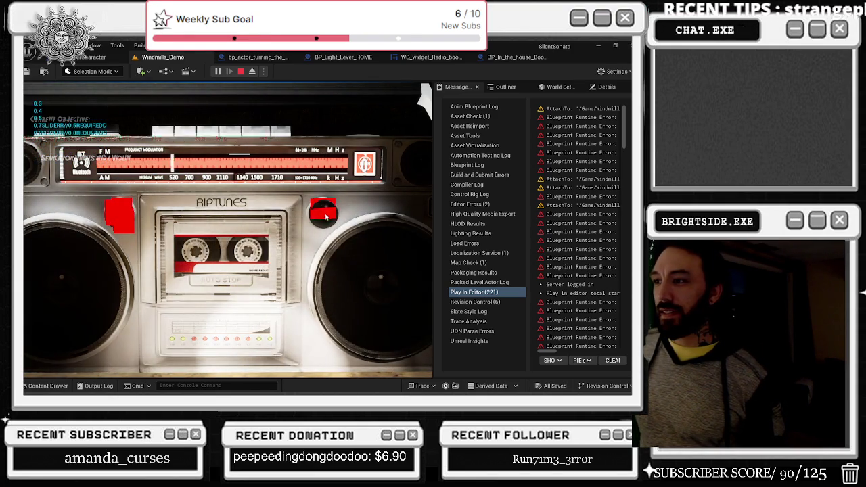
pyautogui.press('e')
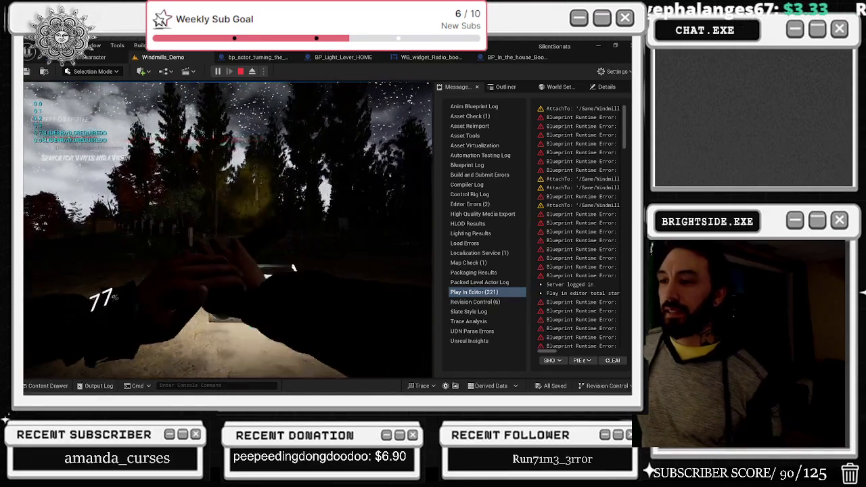
pyautogui.press('e')
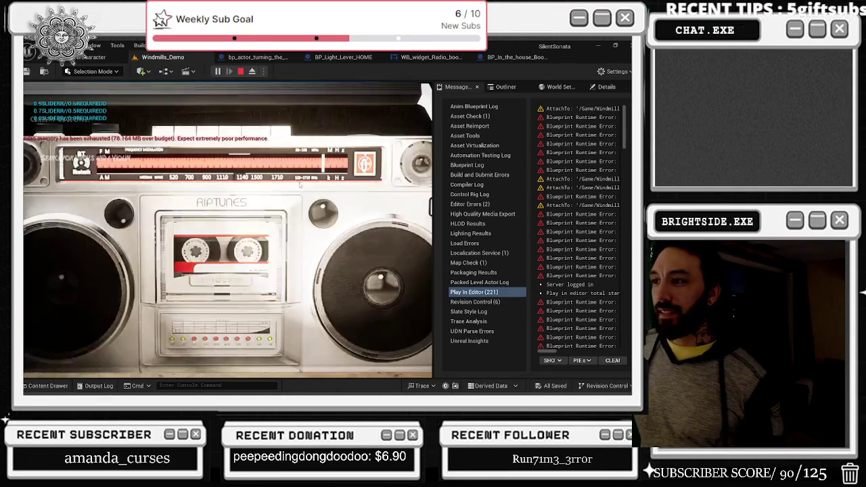
pyautogui.click(123, 215)
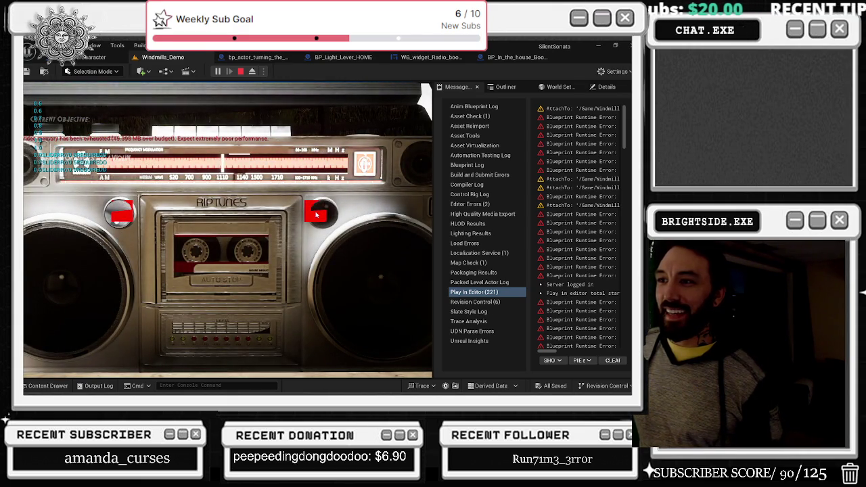
pyautogui.click(316, 215)
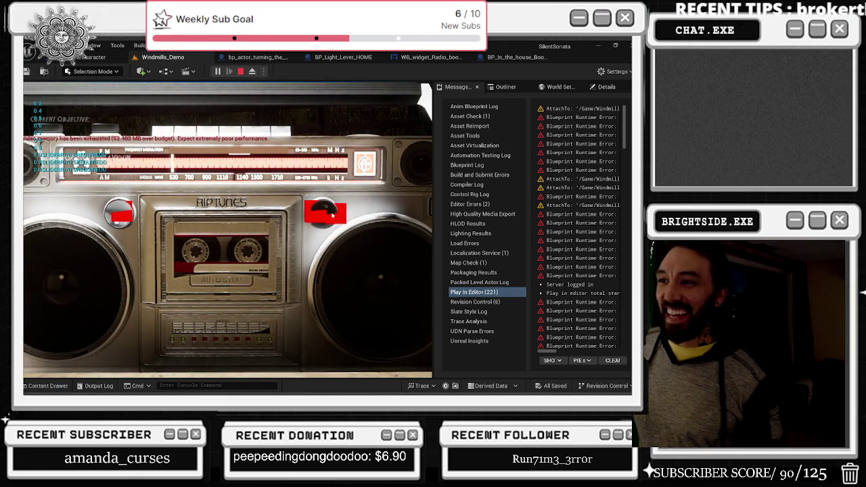
pyautogui.click(332, 215)
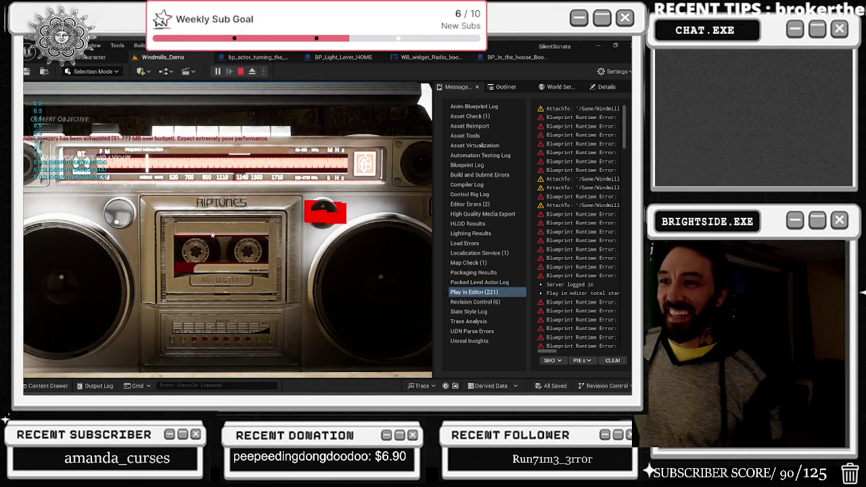
pyautogui.press('Escape')
# Pick the boombox up again and turn the left knob twice to tune higher.
pyautogui.click(122, 214)
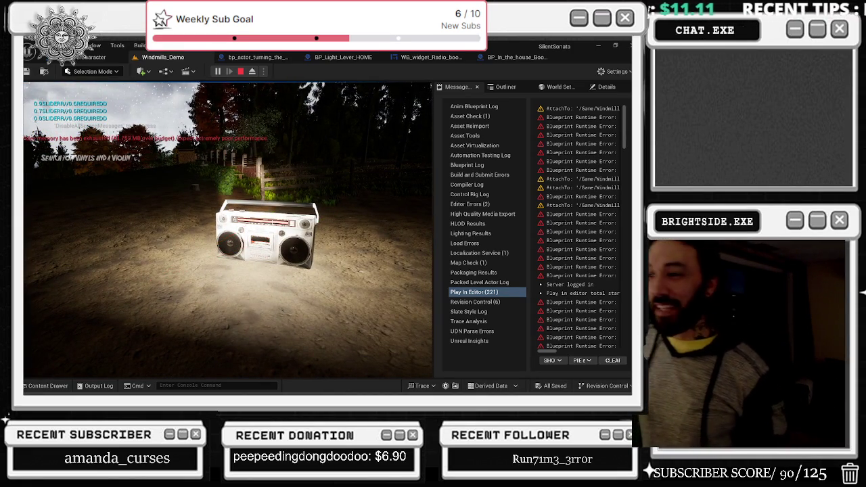
pyautogui.press('e')
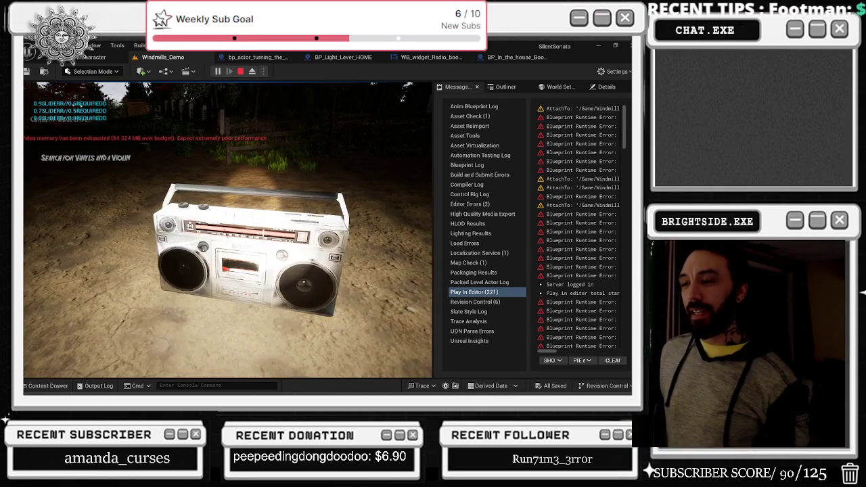
pyautogui.press('e')
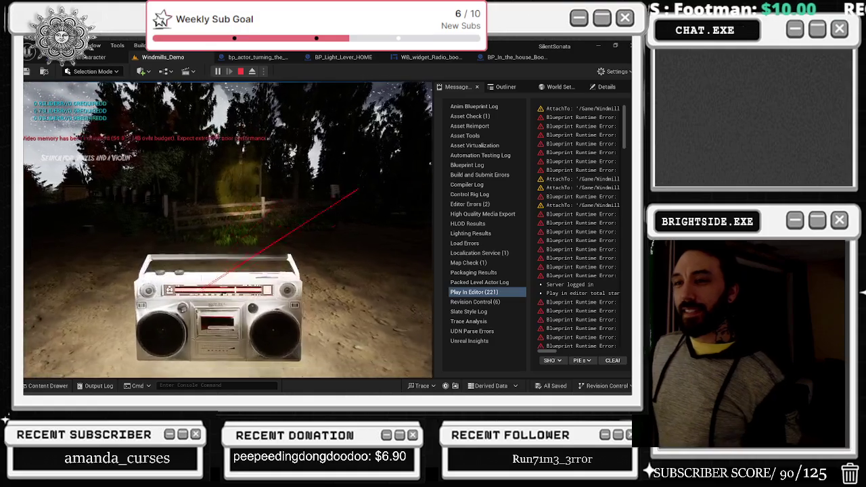
pyautogui.press('e')
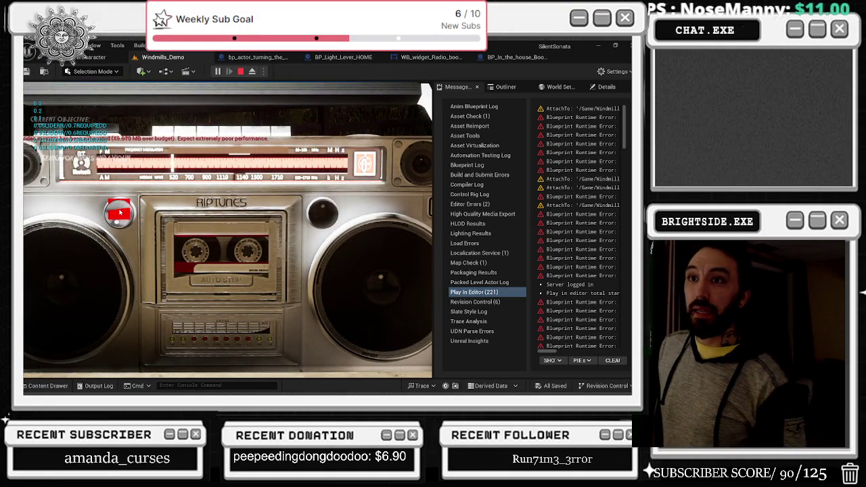
pyautogui.click(119, 213)
pyautogui.click(120, 213)
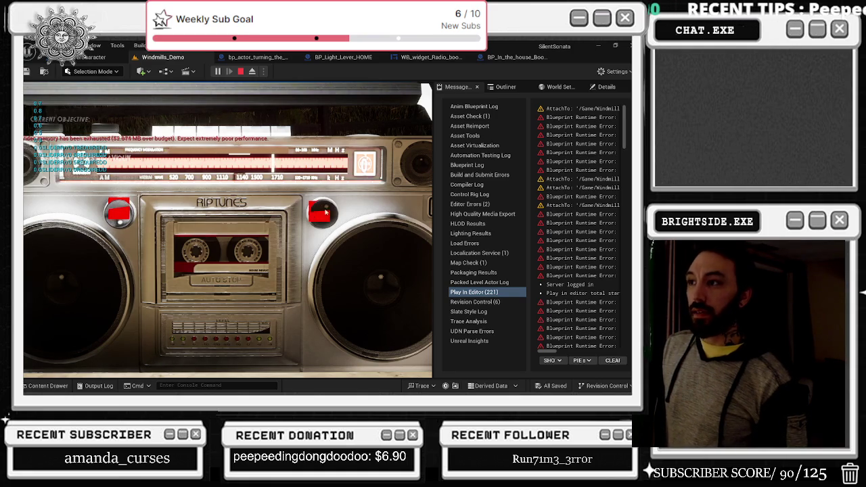
pyautogui.press('Escape')
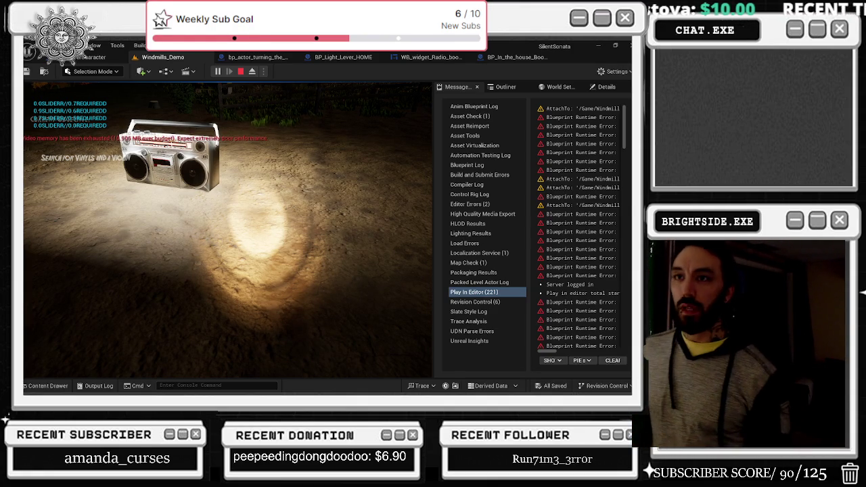
# Test the right and left tuning knobs once more, then end the play session.
pyautogui.press('e')
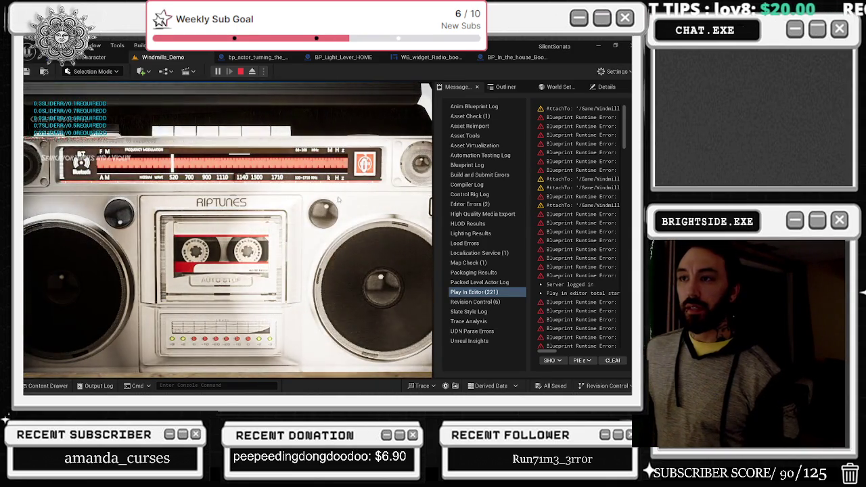
pyautogui.click(323, 215)
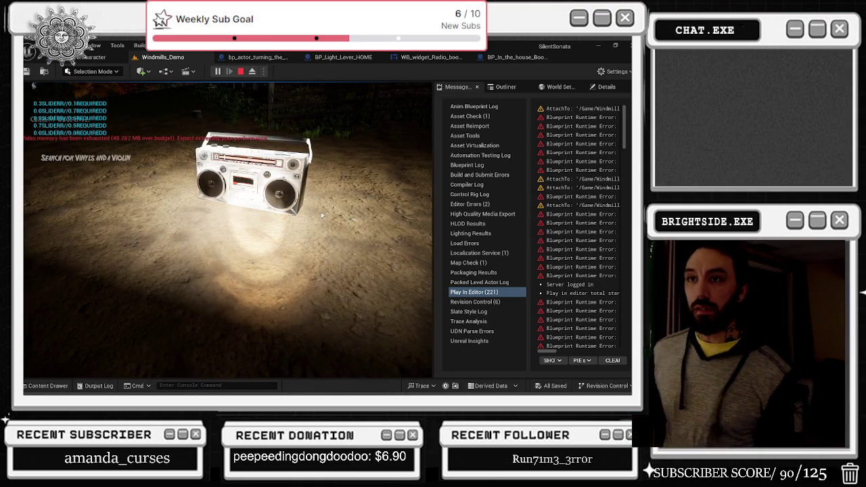
pyautogui.click(33, 85)
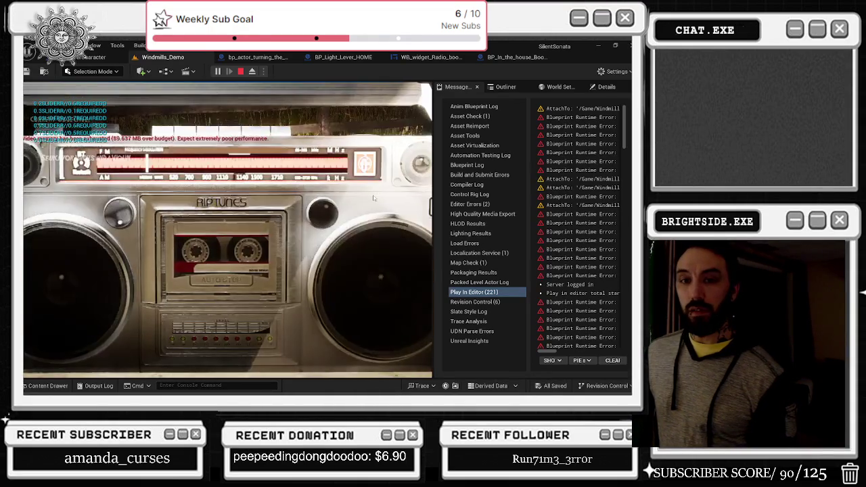
pyautogui.click(314, 217)
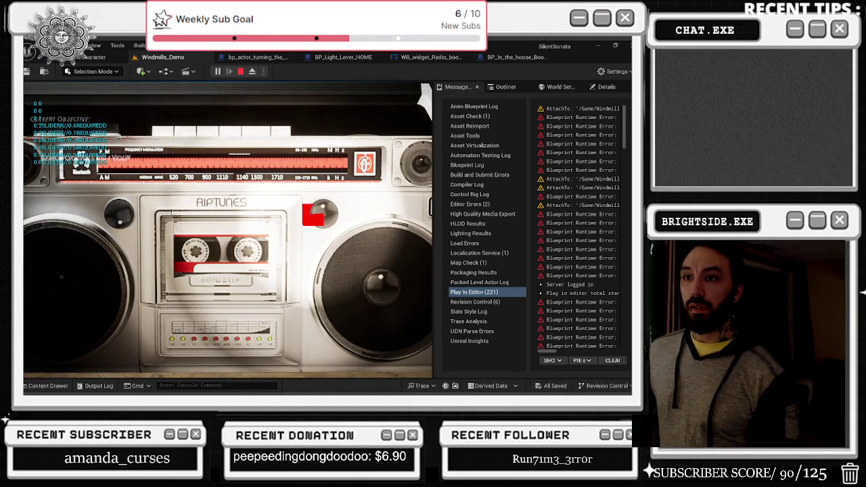
pyautogui.click(118, 216)
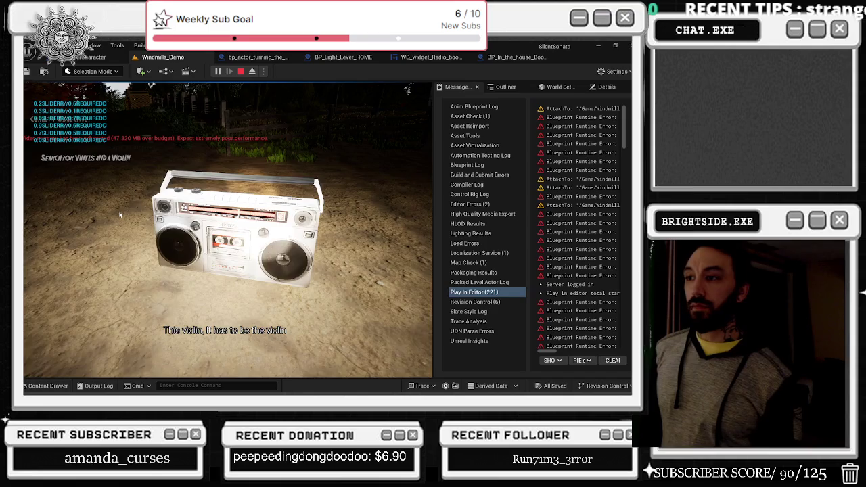
pyautogui.press('Escape')
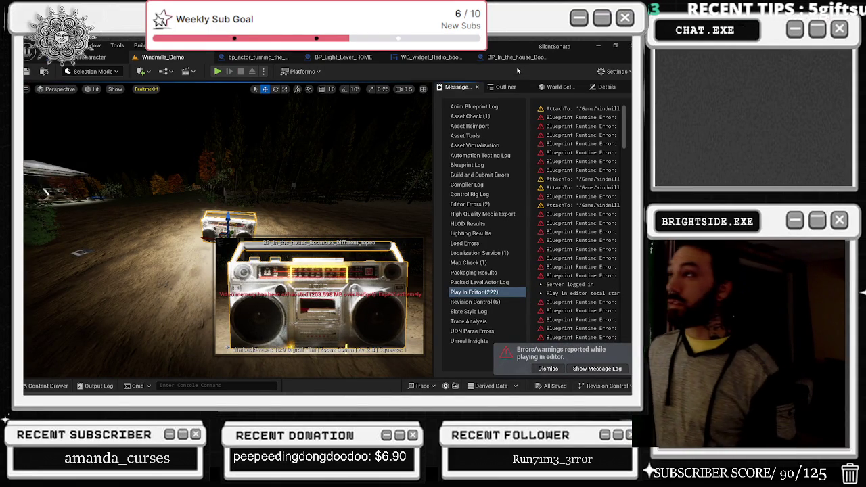
pyautogui.click(512, 58)
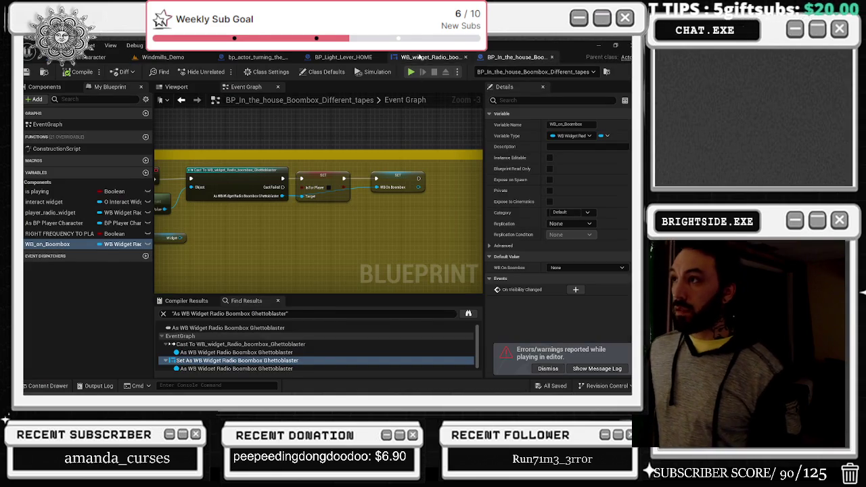
# In the radio widget graph, convert the REQUIRED FREQ Multiply node's B input to integer 100.
pyautogui.click(430, 57)
pyautogui.click(341, 57)
pyautogui.click(430, 57)
pyautogui.scroll(-5, 355, 152)
pyautogui.scroll(5, 355, 152)
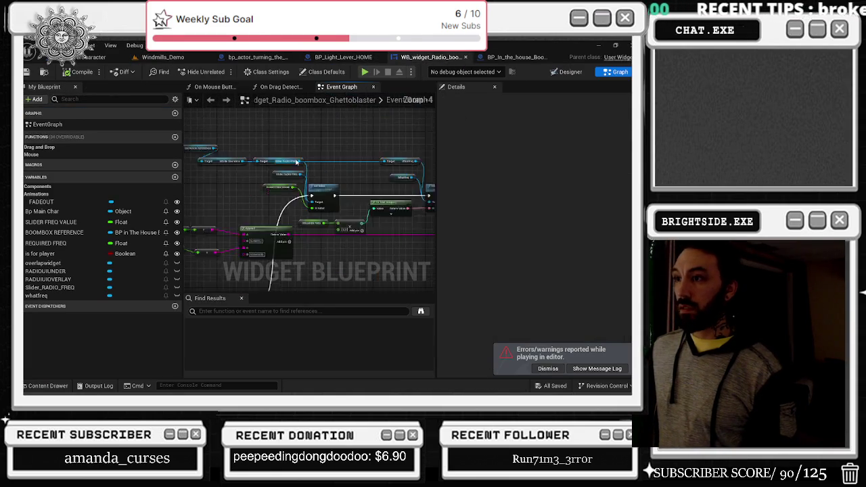
pyautogui.scroll(2, 351, 207)
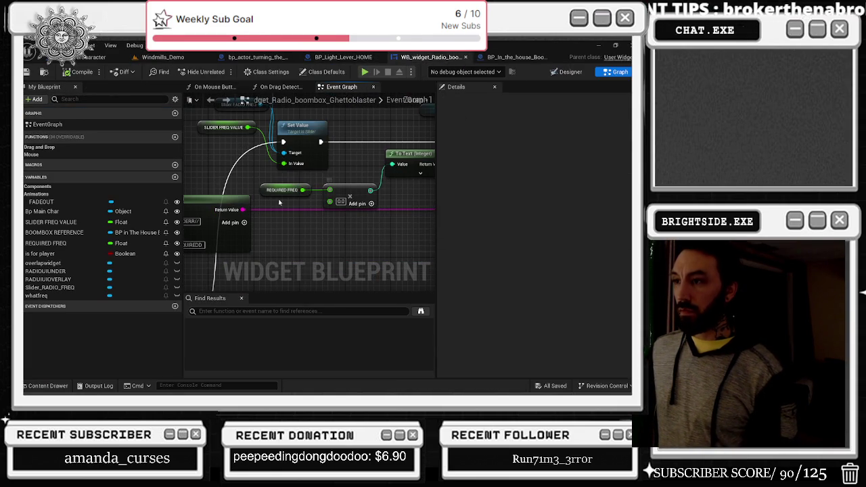
pyautogui.moveTo(344, 233)
pyautogui.mouseDown()
pyautogui.moveTo(330, 186)
pyautogui.moveTo(343, 188)
pyautogui.moveTo(211, 312)
pyautogui.mouseUp()
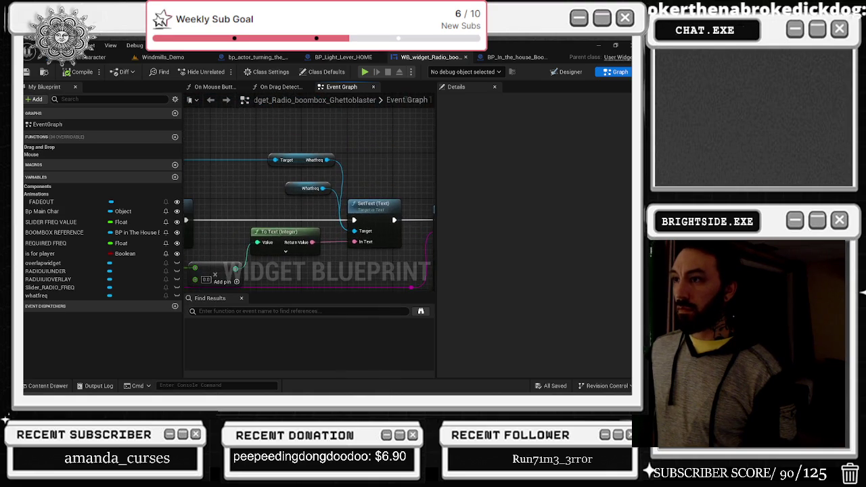
pyautogui.moveTo(260, 296); pyautogui.dragTo(379, 216)
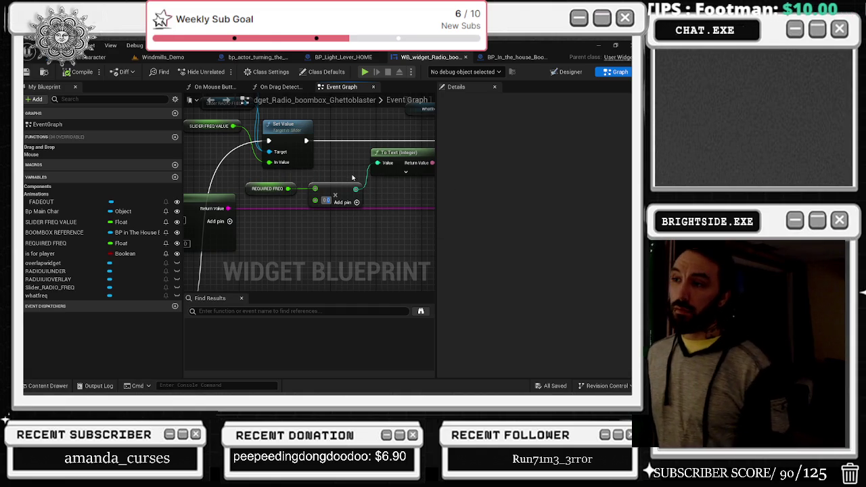
pyautogui.rightClick(317, 202)
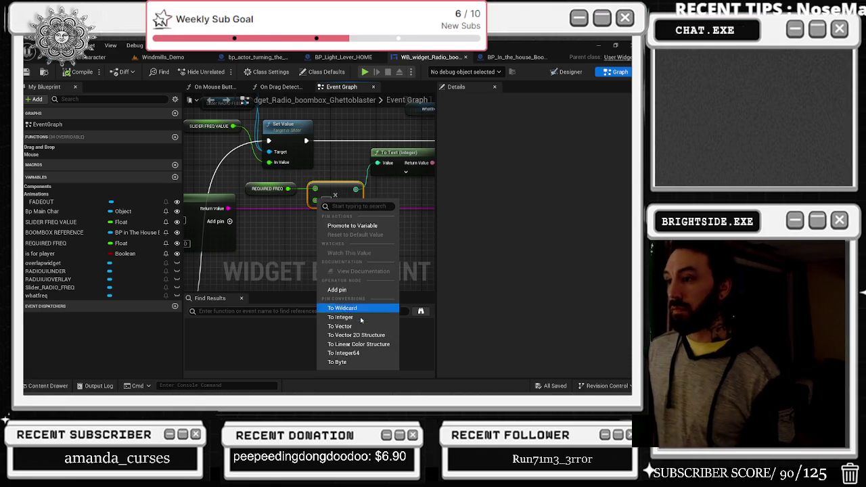
pyautogui.click(345, 318)
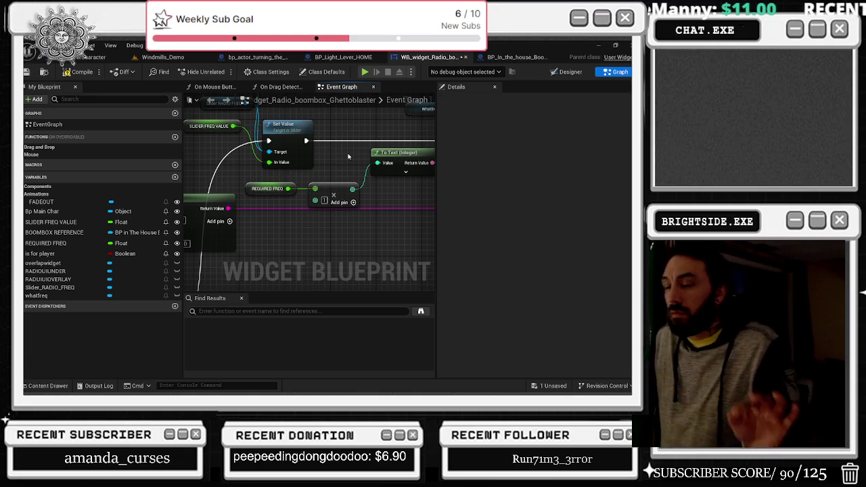
# Compile the radio widget blueprint and return to the running Windmills_Demo game.
pyautogui.click(268, 189)
pyautogui.write('100')
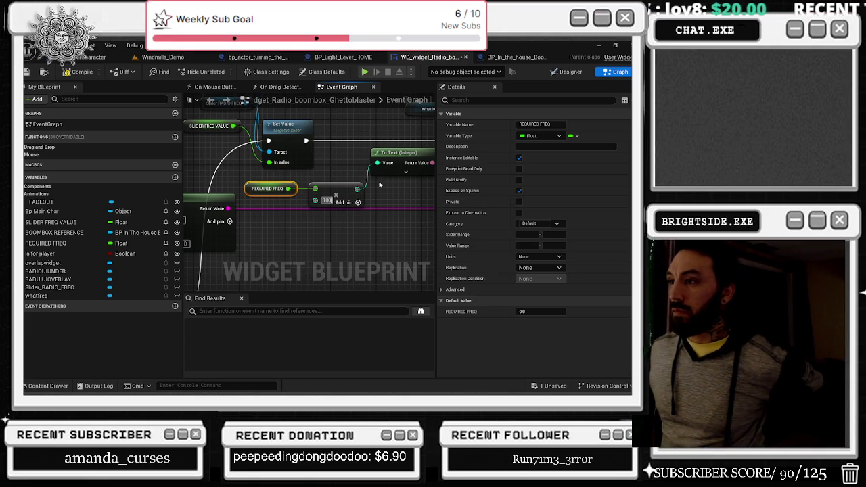
pyautogui.click(380, 184)
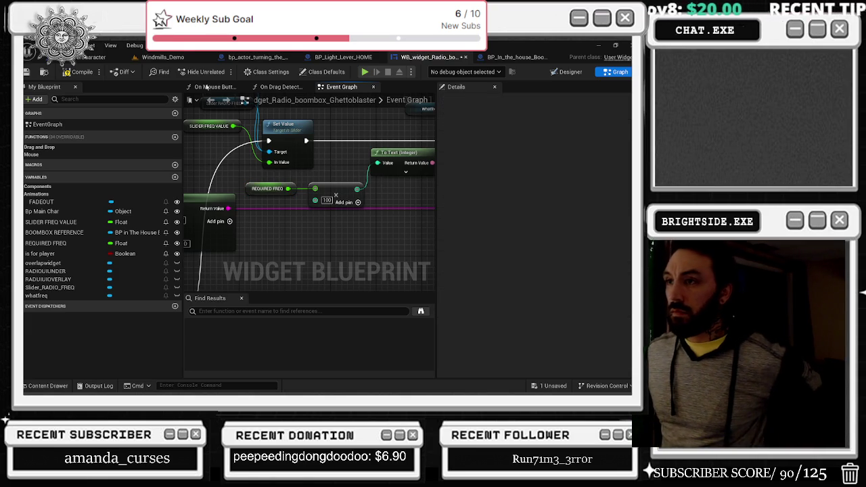
pyautogui.click(77, 72)
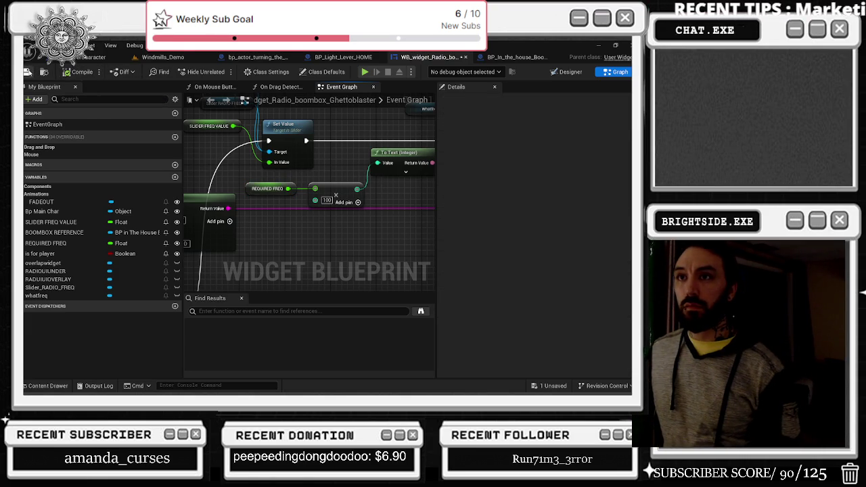
pyautogui.click(163, 57)
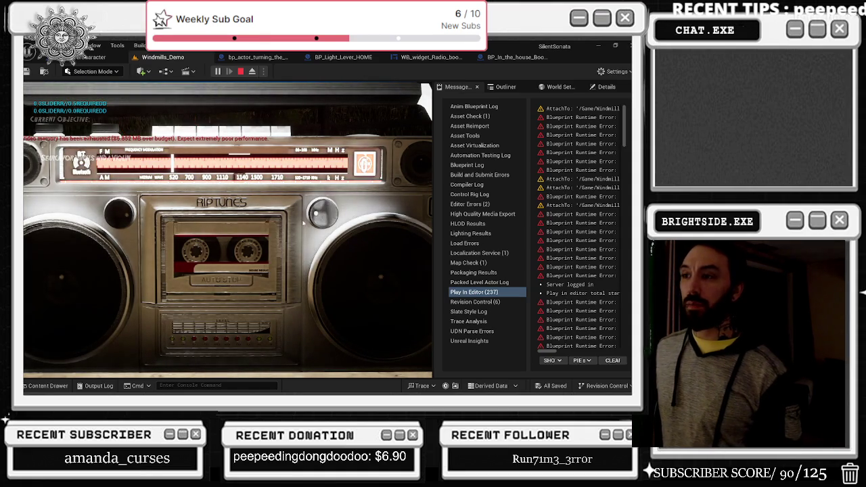
# Turn the right boombox knob, then the left one, to move the needle, then stop Play-in-Editor.
pyautogui.click(326, 214)
pyautogui.click(113, 214)
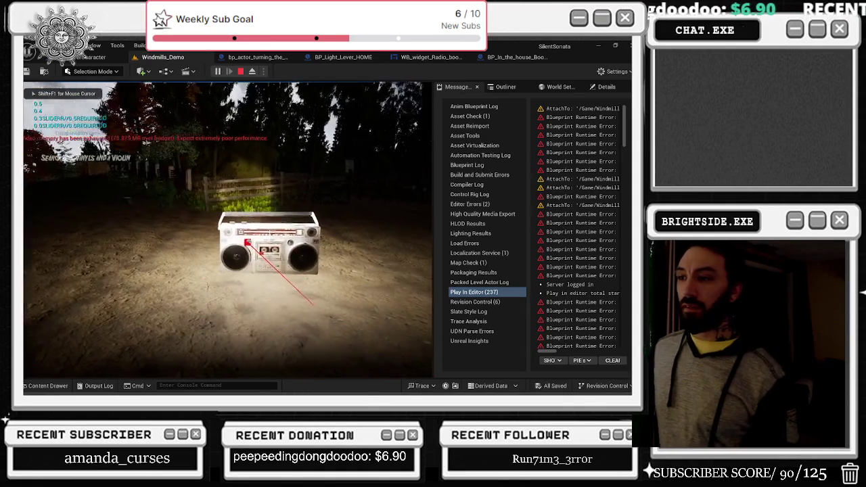
pyautogui.press('Escape')
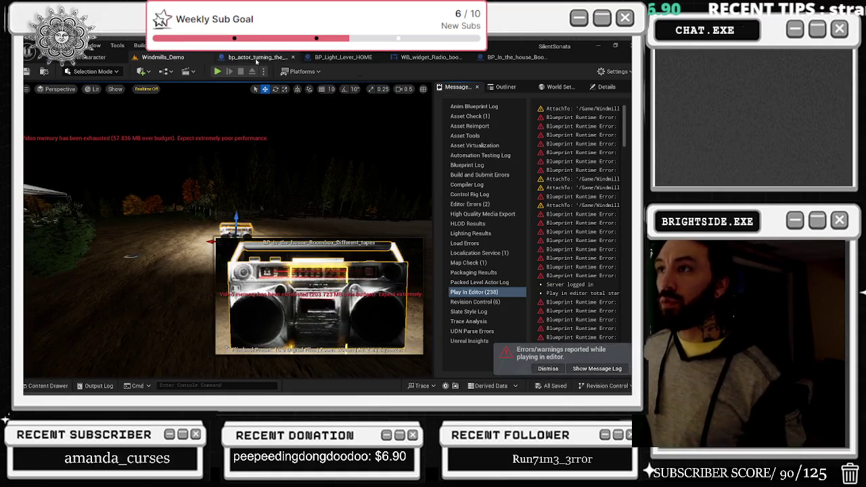
# Open the WB_widget_Radio_boombox graph and check its Designer layout before returning to Graph.
pyautogui.click(257, 57)
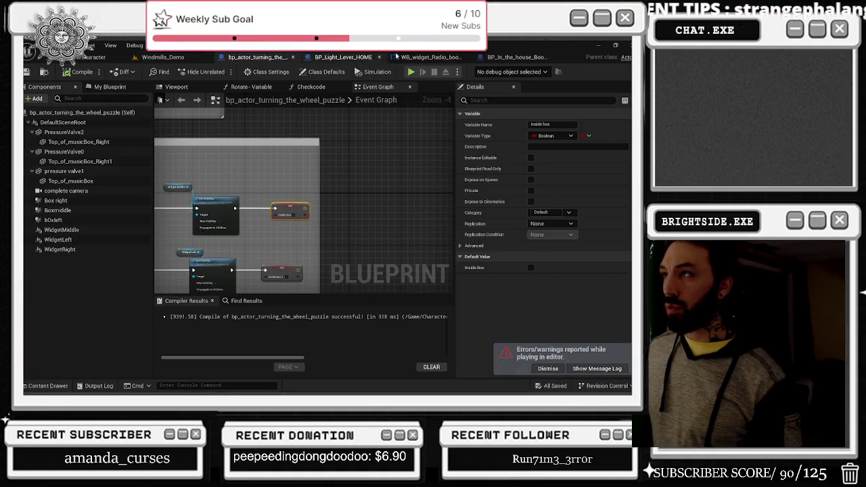
pyautogui.click(426, 57)
pyautogui.moveTo(322, 188)
pyautogui.mouseDown()
pyautogui.moveTo(286, 194)
pyautogui.moveTo(313, 197)
pyautogui.mouseUp()
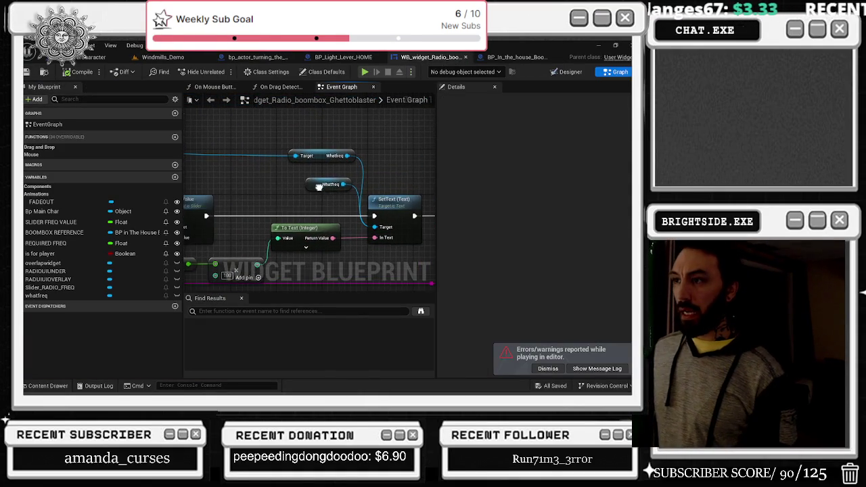
pyautogui.click(567, 72)
pyautogui.scroll(-3, 303, 253)
pyautogui.scroll(1, 304, 254)
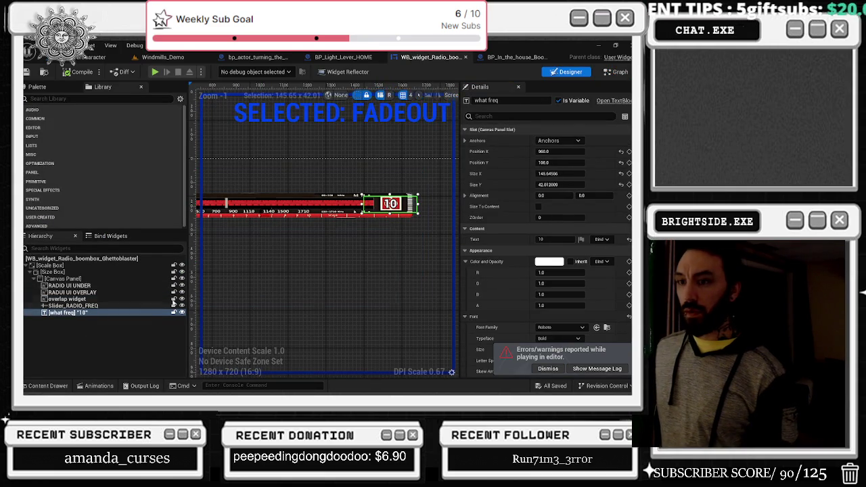
pyautogui.click(616, 72)
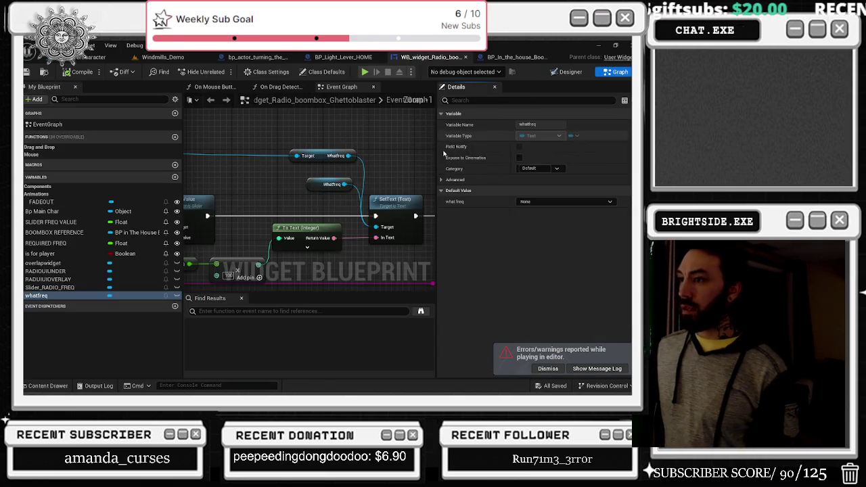
# Inspect the REQUIRED FREQ and SLIDER FREQ VALUE variables and the Sequence and Set Visibility nodes.
pyautogui.moveTo(345, 256)
pyautogui.mouseDown()
pyautogui.moveTo(338, 181)
pyautogui.moveTo(406, 196)
pyautogui.moveTo(307, 174)
pyautogui.moveTo(278, 180)
pyautogui.moveTo(374, 206)
pyautogui.moveTo(291, 207)
pyautogui.moveTo(410, 235)
pyautogui.mouseUp()
pyautogui.click(308, 176)
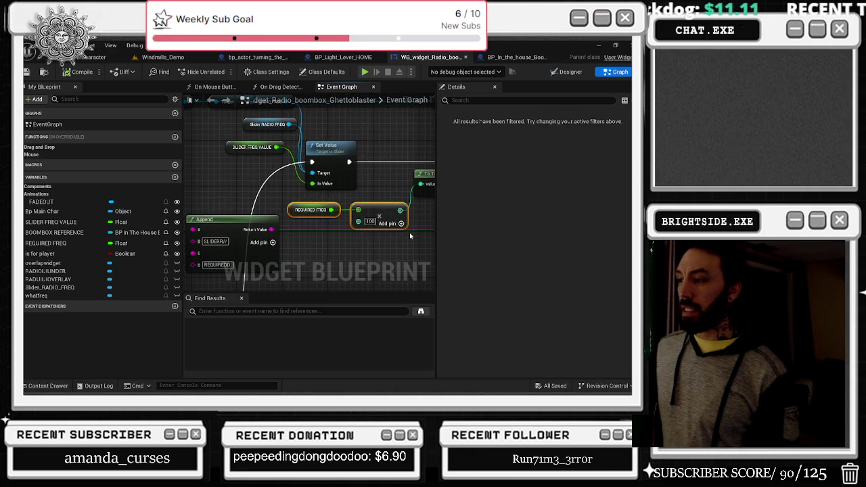
pyautogui.click(291, 211)
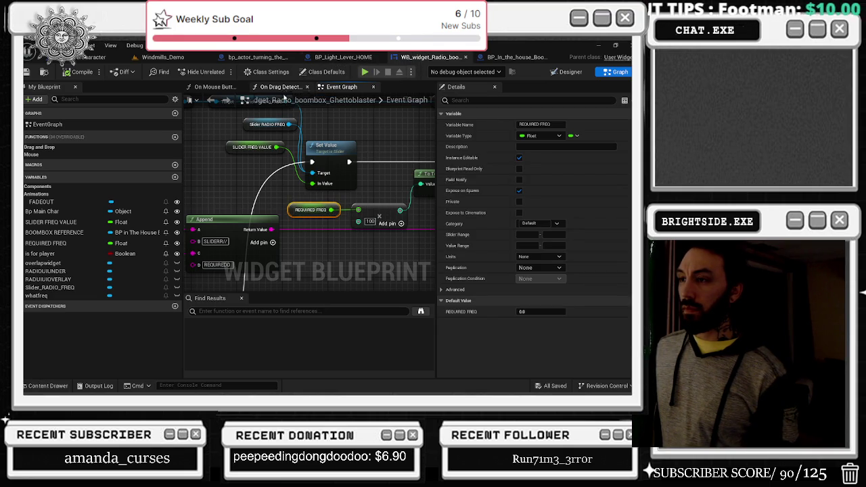
pyautogui.scroll(-1, 342, 170)
pyautogui.moveTo(342, 171)
pyautogui.mouseDown()
pyautogui.moveTo(358, 231)
pyautogui.moveTo(288, 212)
pyautogui.moveTo(268, 163)
pyautogui.mouseUp()
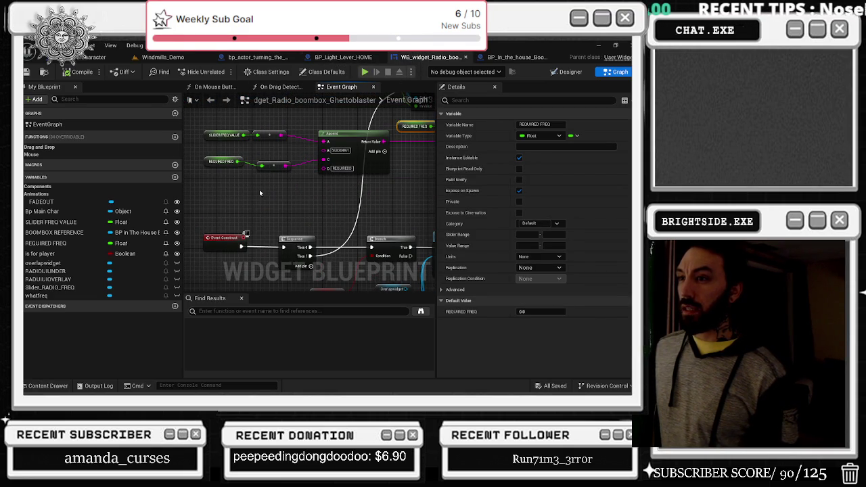
pyautogui.click(224, 139)
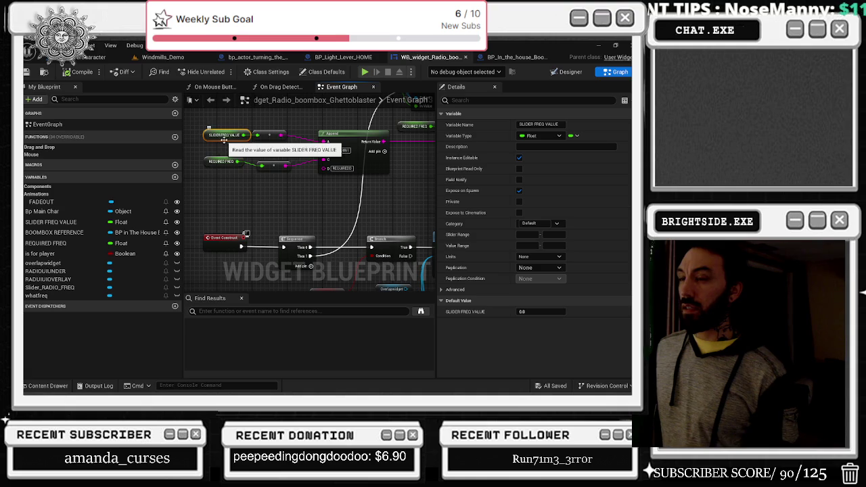
pyautogui.click(223, 163)
pyautogui.moveTo(364, 204); pyautogui.dragTo(282, 215)
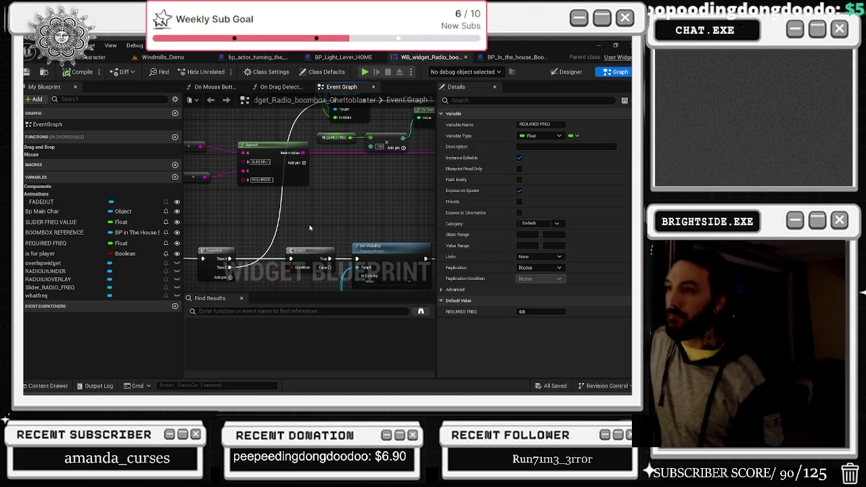
pyautogui.rightClick(371, 189)
pyautogui.click(354, 190)
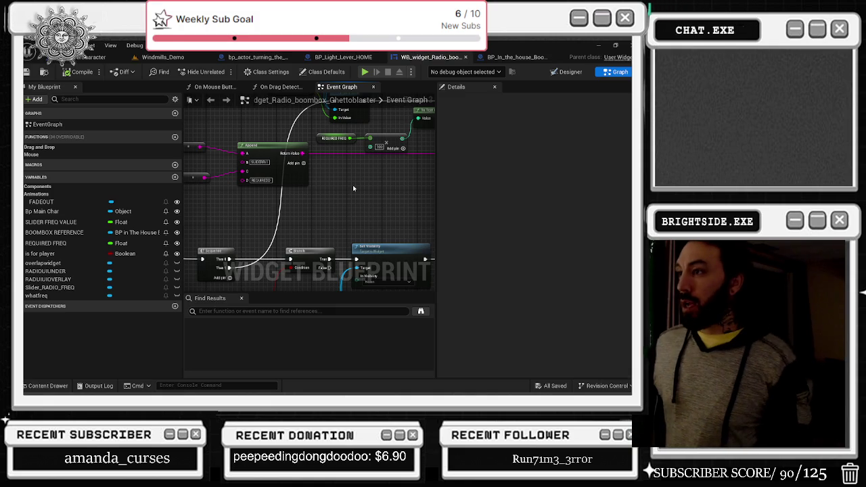
# Inspect the BOOMBOX REFERENCE variable and marquee-select a group of widget graph nodes.
pyautogui.scroll(-5, 352, 184)
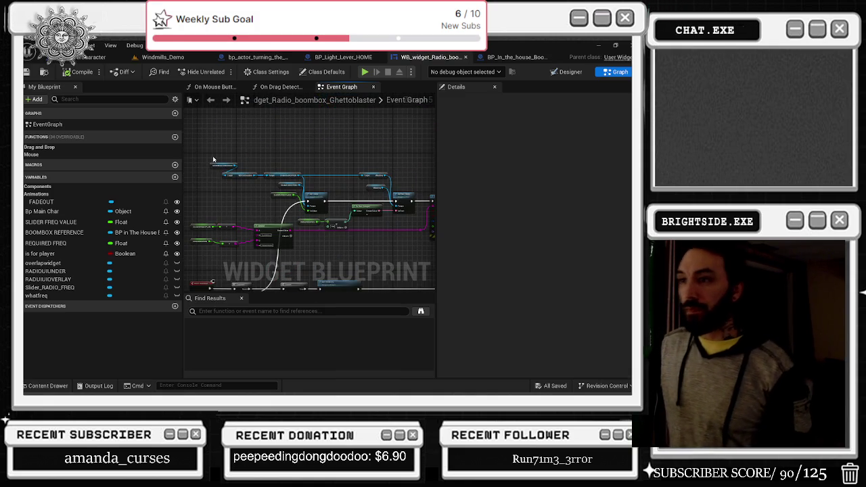
pyautogui.scroll(3, 261, 169)
pyautogui.click(263, 163)
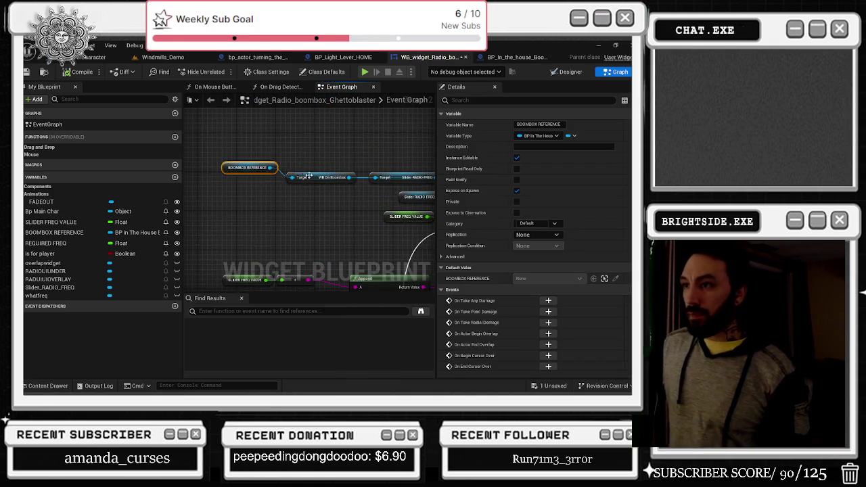
pyautogui.scroll(-3, 339, 218)
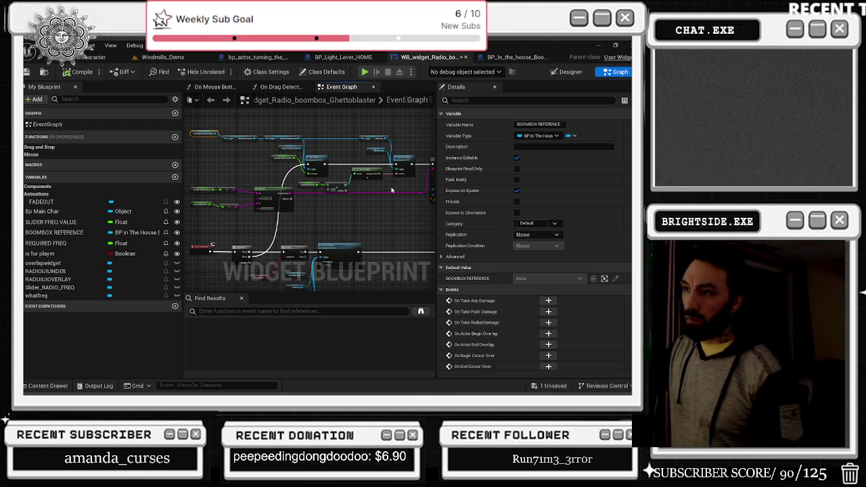
pyautogui.scroll(-2, 390, 191)
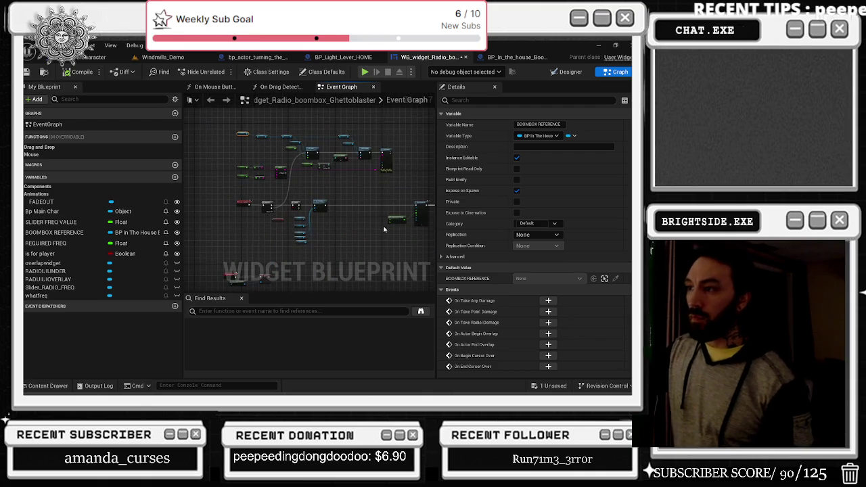
pyautogui.scroll(-1, 383, 229)
pyautogui.moveTo(278, 186); pyautogui.dragTo(408, 225)
pyautogui.scroll(2, 356, 194)
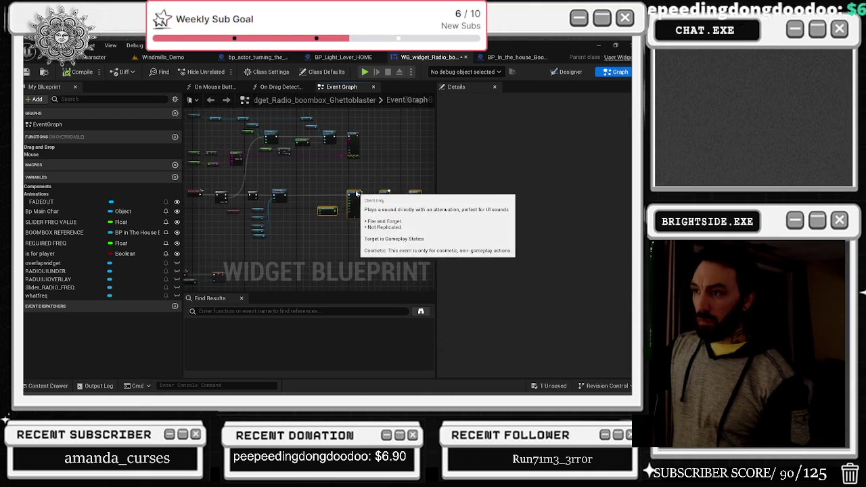
pyautogui.scroll(2, 300, 205)
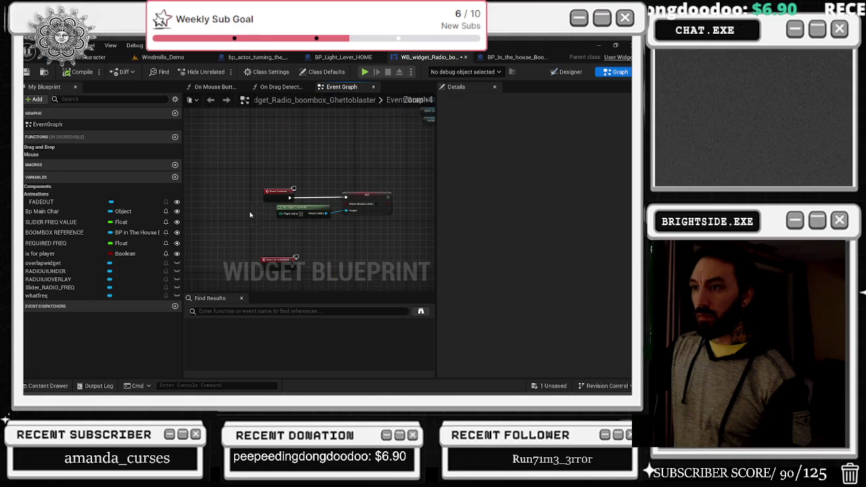
# Pull the hidden variable node free and widen the orange FREQ CHECK comment around its nodes.
pyautogui.moveTo(275, 263); pyautogui.dragTo(224, 197)
pyautogui.click(224, 197)
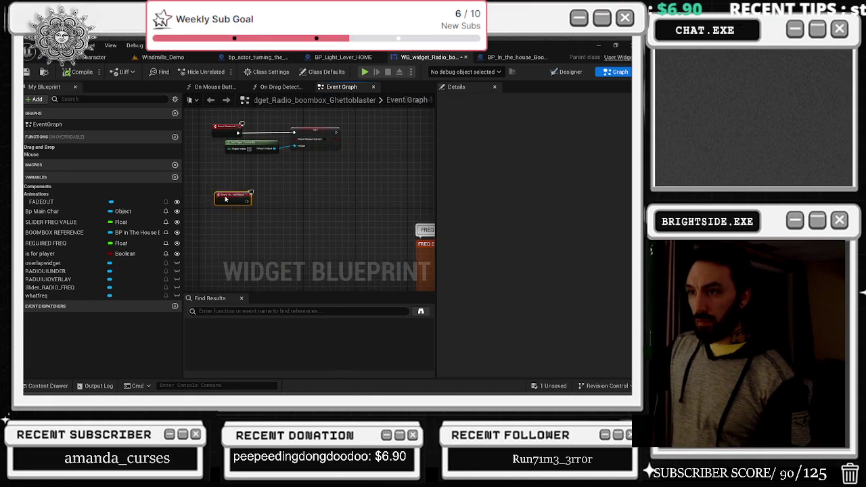
pyautogui.scroll(-4, 284, 193)
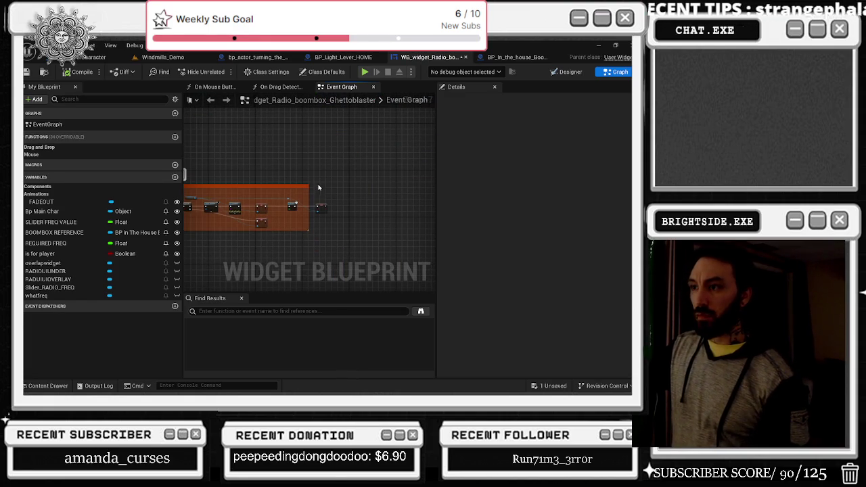
pyautogui.scroll(2, 314, 189)
pyautogui.click(315, 189)
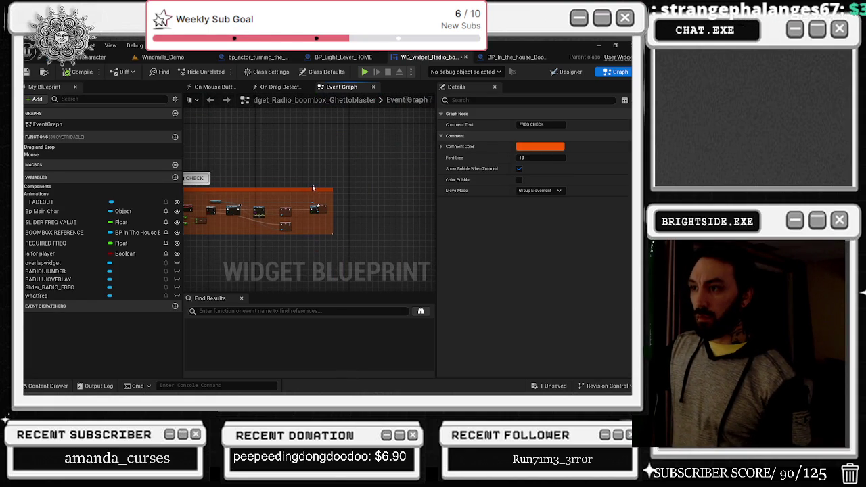
pyautogui.scroll(-1, 315, 195)
pyautogui.moveTo(316, 197); pyautogui.dragTo(346, 200)
pyautogui.scroll(-3, 312, 252)
pyautogui.moveTo(312, 251)
pyautogui.mouseDown()
pyautogui.moveTo(370, 193)
pyautogui.moveTo(321, 191)
pyautogui.moveTo(297, 230)
pyautogui.moveTo(300, 252)
pyautogui.mouseUp()
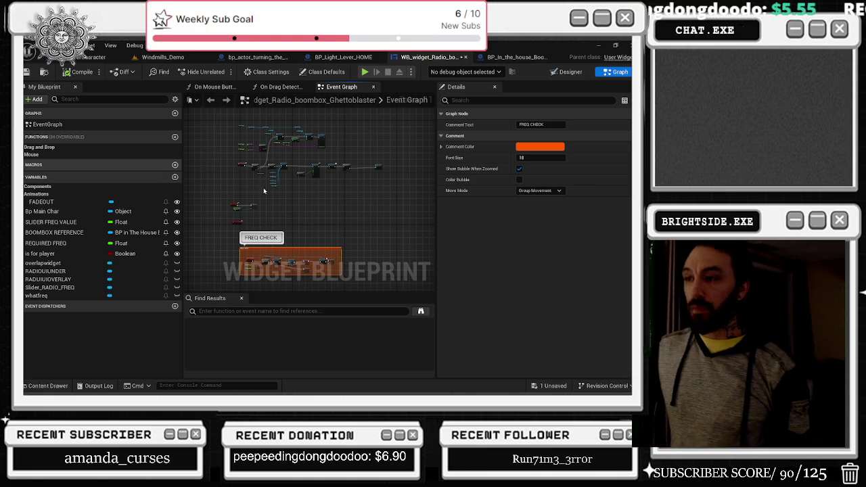
# Shift the two green slider variables and their node left and nudge the Sequence node right.
pyautogui.scroll(5, 262, 247)
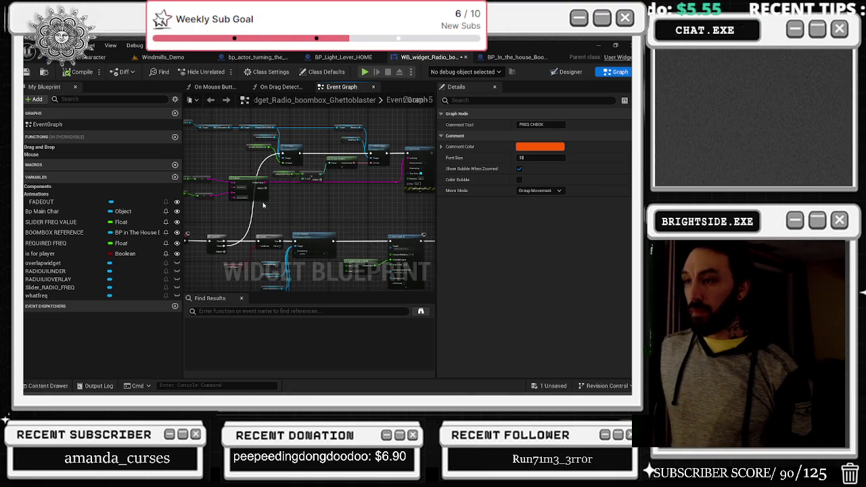
pyautogui.moveTo(387, 201); pyautogui.dragTo(346, 222)
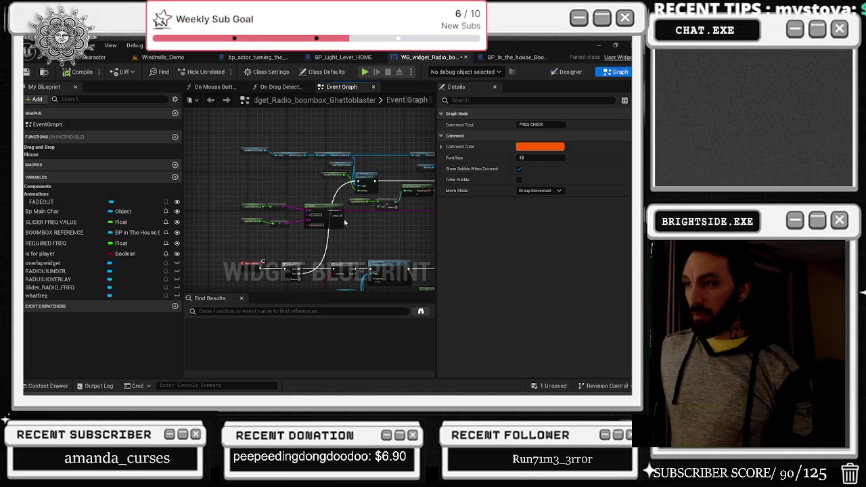
pyautogui.moveTo(223, 203); pyautogui.dragTo(348, 230)
pyautogui.moveTo(315, 213); pyautogui.dragTo(292, 213)
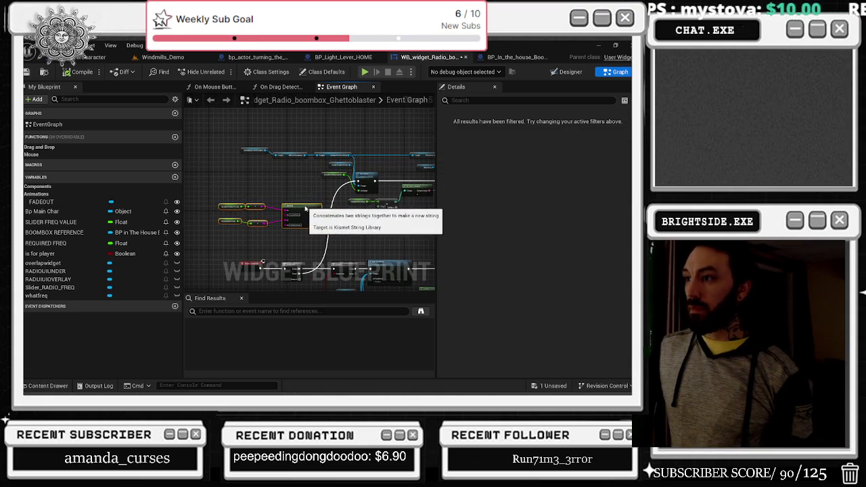
pyautogui.scroll(3, 373, 237)
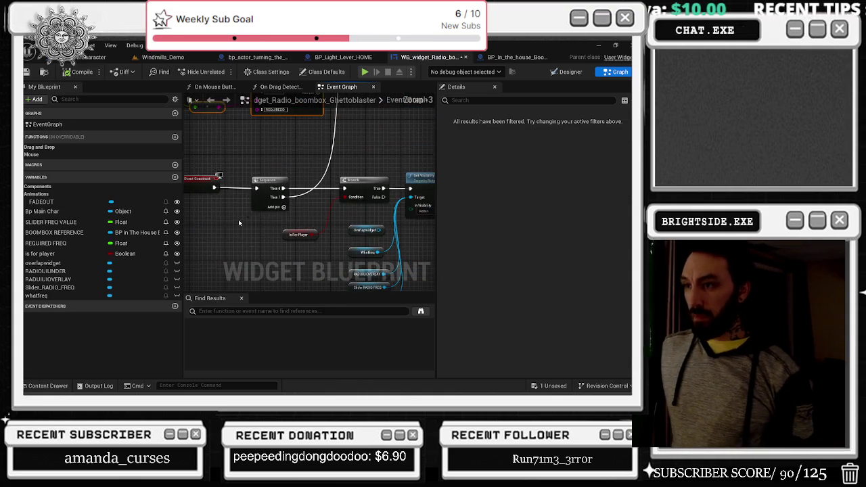
pyautogui.moveTo(265, 180); pyautogui.dragTo(333, 169)
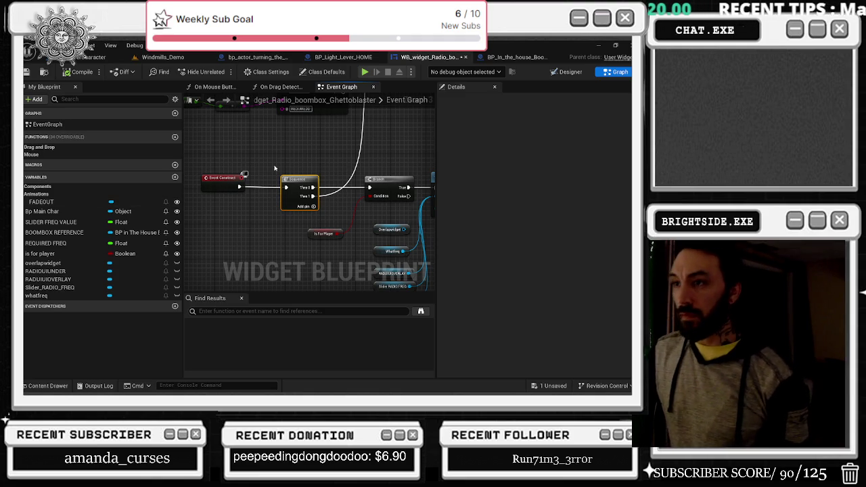
pyautogui.moveTo(303, 161)
pyautogui.mouseDown()
pyautogui.moveTo(408, 225)
pyautogui.moveTo(440, 226)
pyautogui.mouseUp()
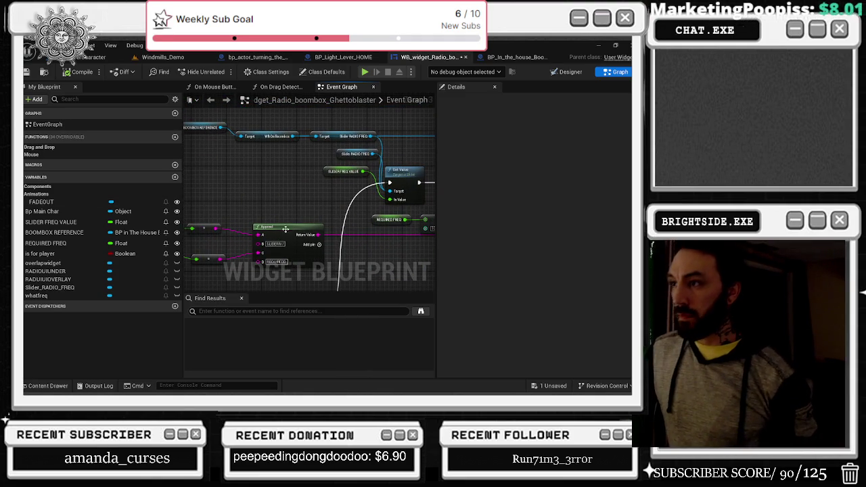
# Add a 'redo value' custom event wired to Set Value's execution input, and compile the widget.
pyautogui.rightClick(256, 196)
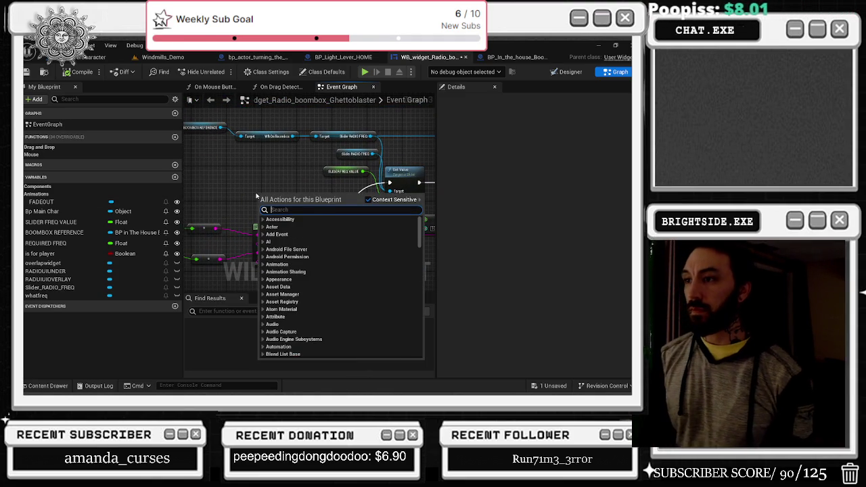
pyautogui.write('custom event')
pyautogui.press('Return')
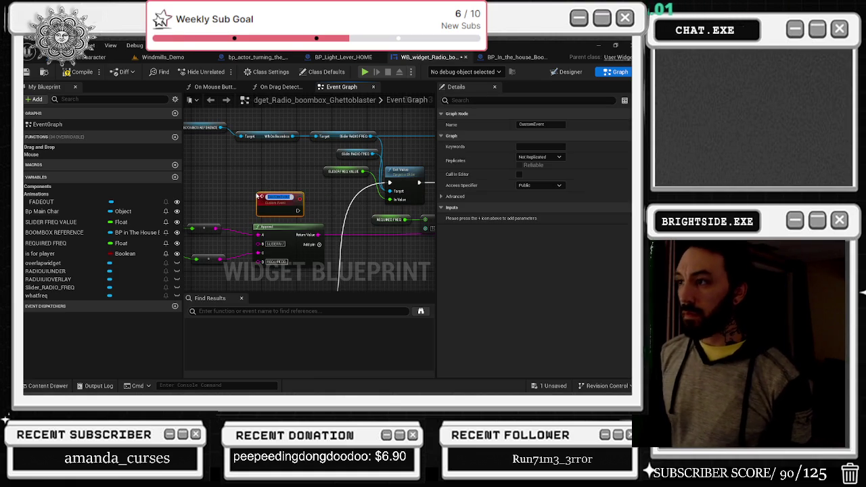
pyautogui.write('Hello Th')
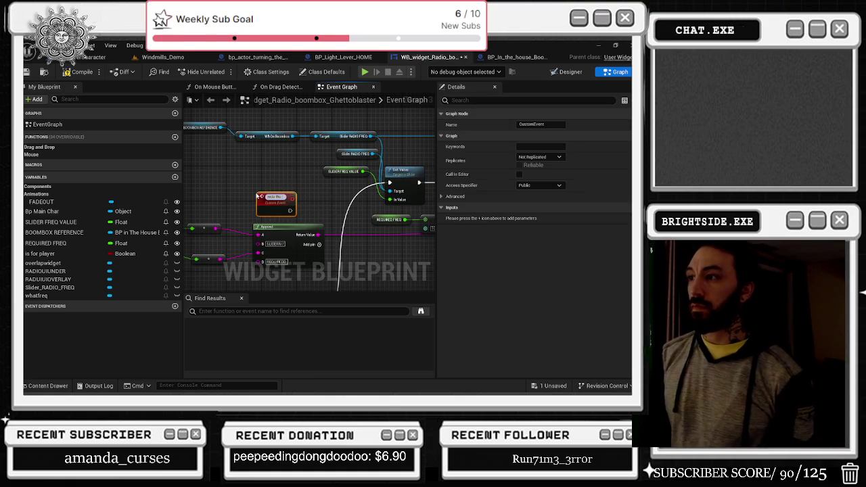
pyautogui.press('BackSpace')
pyautogui.press('BackSpace')
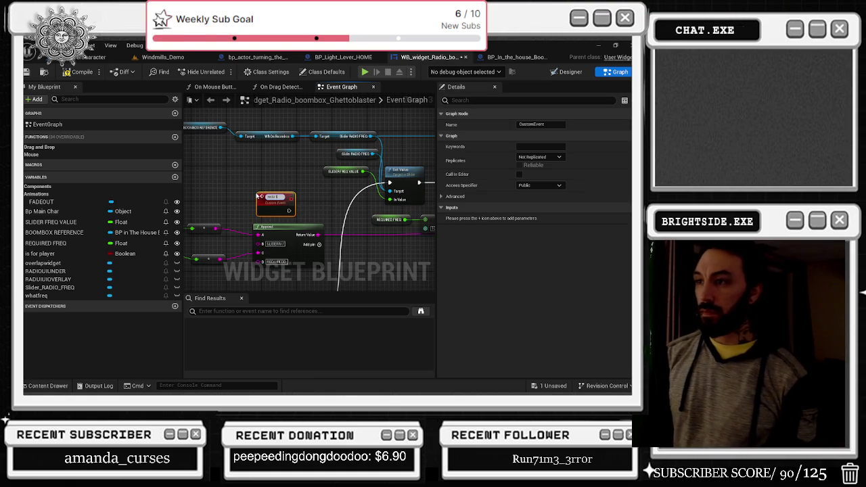
pyautogui.write('ue')
pyautogui.press('Return')
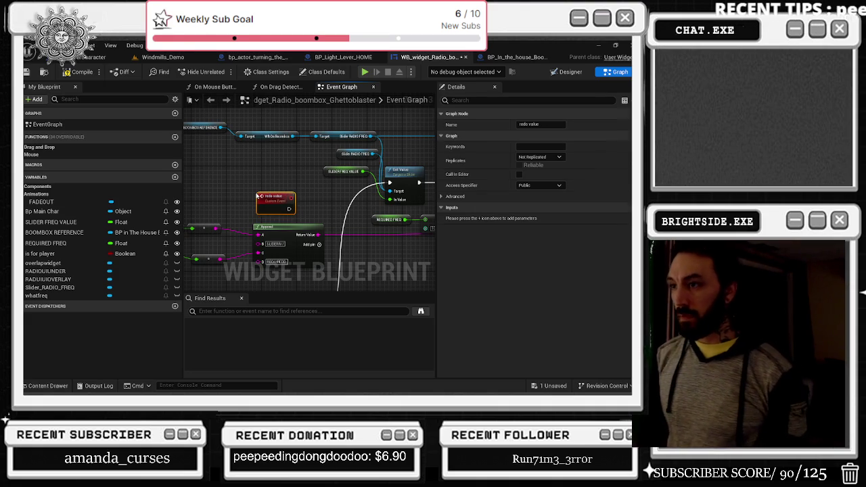
pyautogui.moveTo(289, 209)
pyautogui.mouseDown()
pyautogui.moveTo(401, 192)
pyautogui.moveTo(390, 183)
pyautogui.mouseUp()
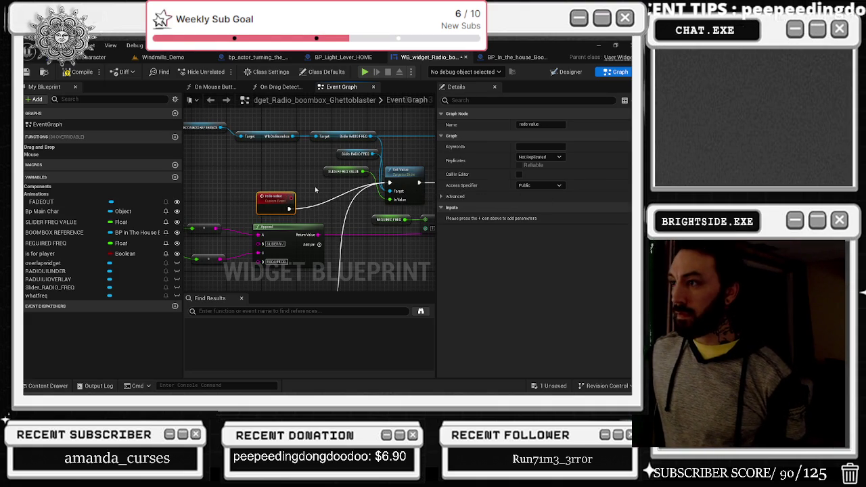
pyautogui.moveTo(288, 197); pyautogui.dragTo(268, 177)
pyautogui.click(83, 72)
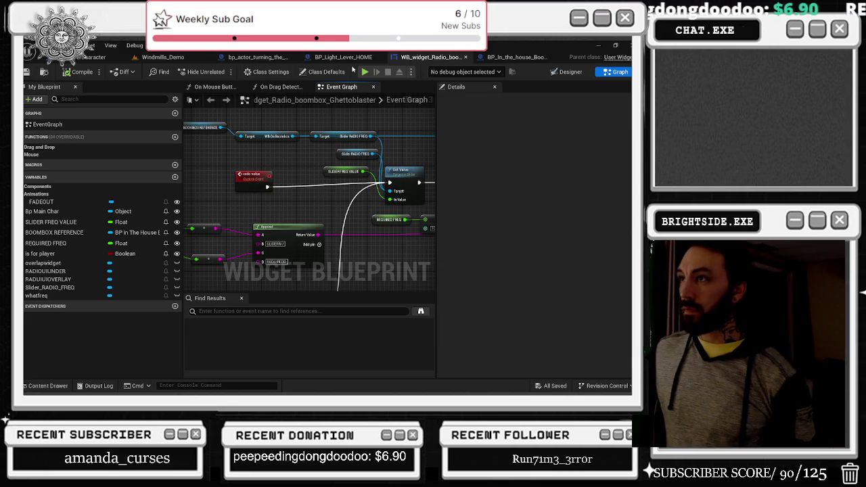
pyautogui.click(514, 56)
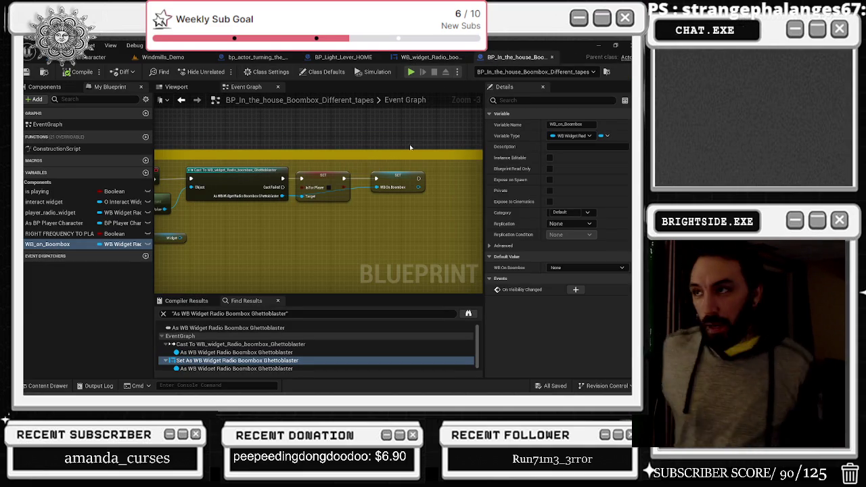
# Nudge the player_radio_widget SET node left and move the Get Player Controller node lower.
pyautogui.scroll(-3, 379, 176)
pyautogui.scroll(3, 447, 188)
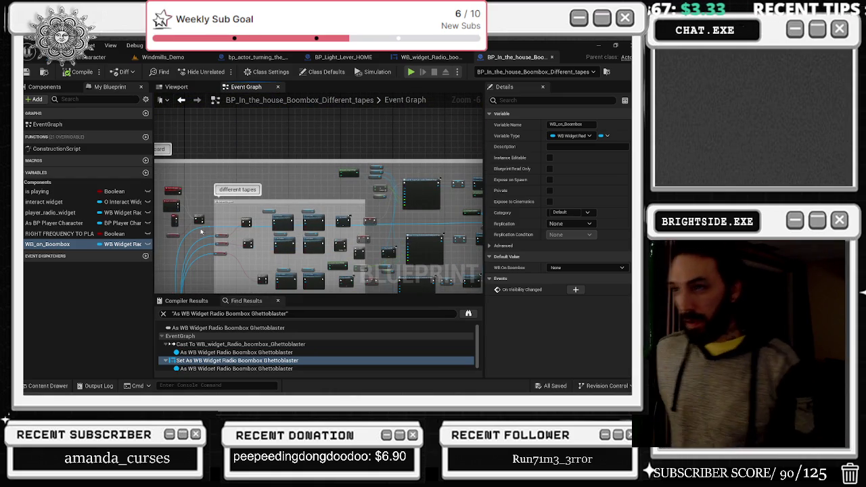
pyautogui.scroll(4, 341, 182)
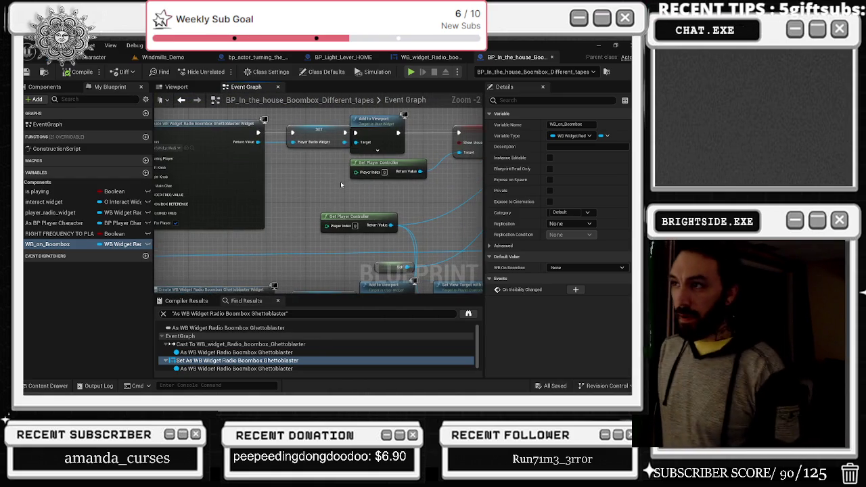
pyautogui.moveTo(320, 130); pyautogui.dragTo(311, 130)
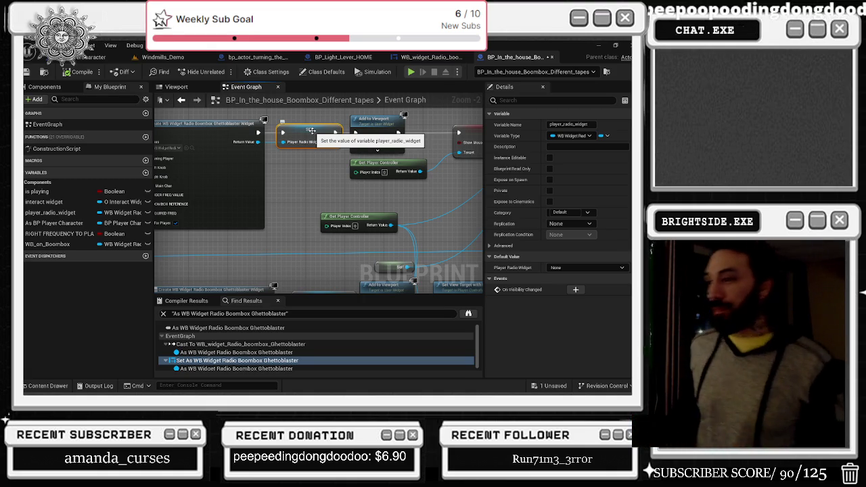
pyautogui.click(389, 164)
pyautogui.moveTo(389, 165)
pyautogui.mouseDown()
pyautogui.moveTo(385, 203)
pyautogui.moveTo(393, 195)
pyautogui.mouseUp()
pyautogui.moveTo(423, 161); pyautogui.dragTo(267, 175)
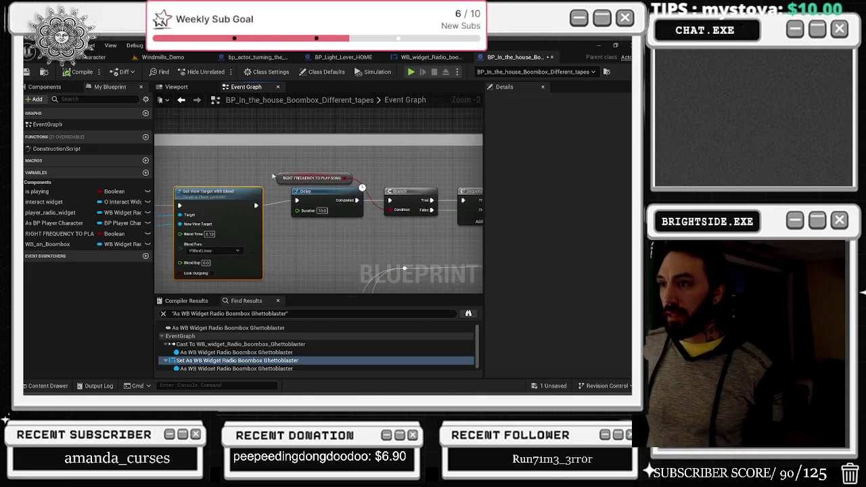
pyautogui.moveTo(324, 190); pyautogui.dragTo(314, 194)
pyautogui.moveTo(407, 191)
pyautogui.mouseDown()
pyautogui.moveTo(367, 198)
pyautogui.moveTo(399, 203)
pyautogui.mouseUp()
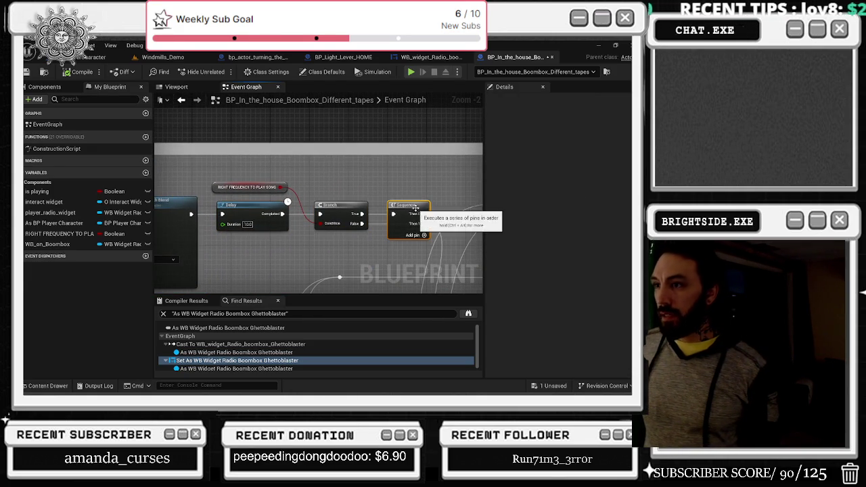
pyautogui.click(463, 201)
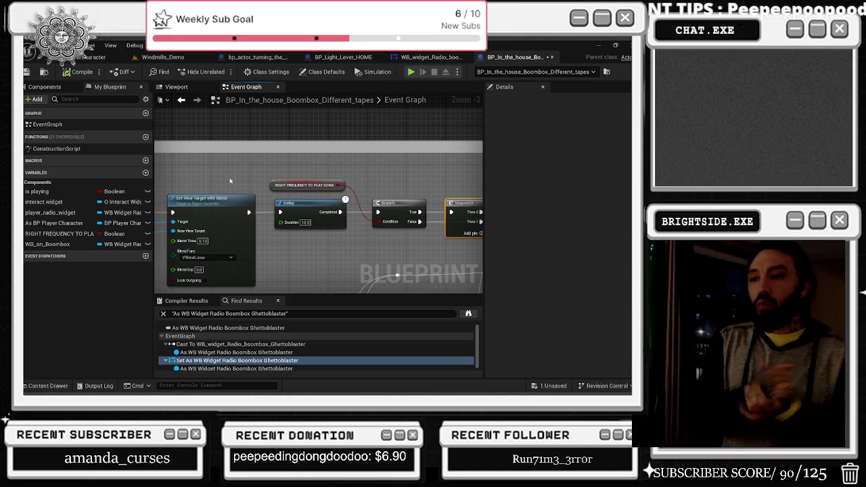
pyautogui.moveTo(230, 181); pyautogui.dragTo(324, 173)
pyautogui.scroll(-2, 318, 175)
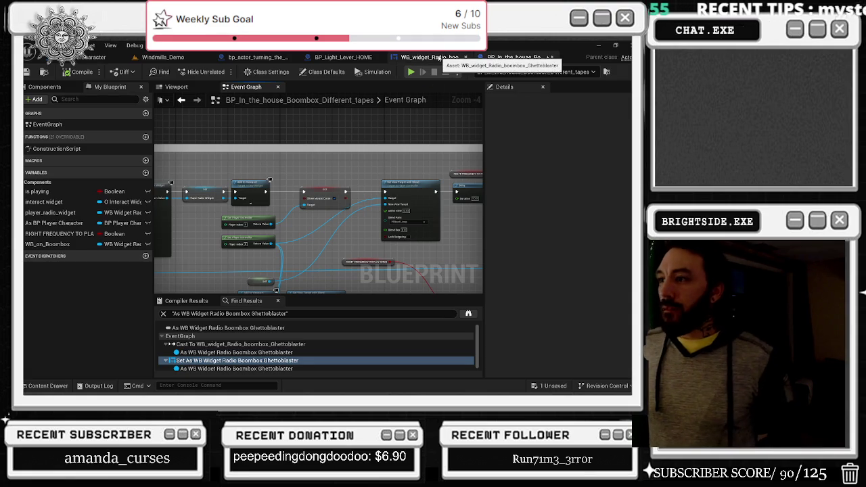
pyautogui.moveTo(250, 190); pyautogui.dragTo(321, 195)
pyautogui.scroll(1, 322, 194)
pyautogui.moveTo(226, 249)
pyautogui.mouseDown()
pyautogui.moveTo(328, 213)
pyautogui.moveTo(245, 211)
pyautogui.mouseUp()
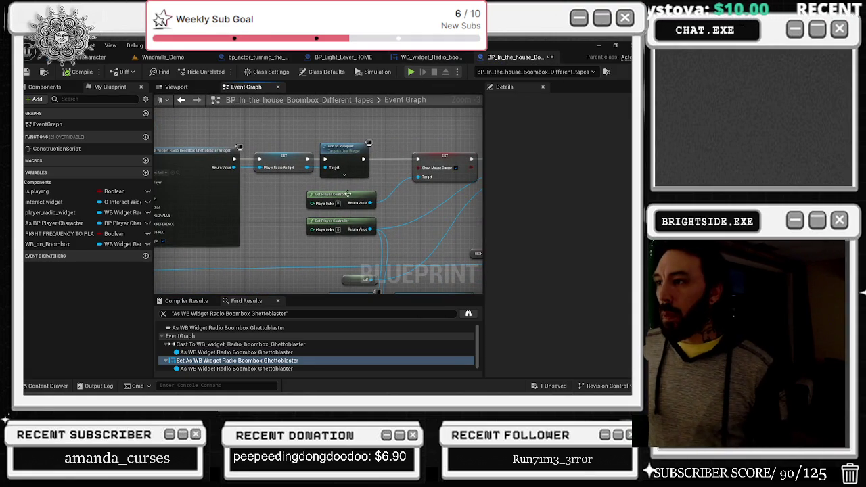
pyautogui.moveTo(350, 194)
pyautogui.mouseDown()
pyautogui.moveTo(309, 216)
pyautogui.moveTo(305, 258)
pyautogui.mouseUp()
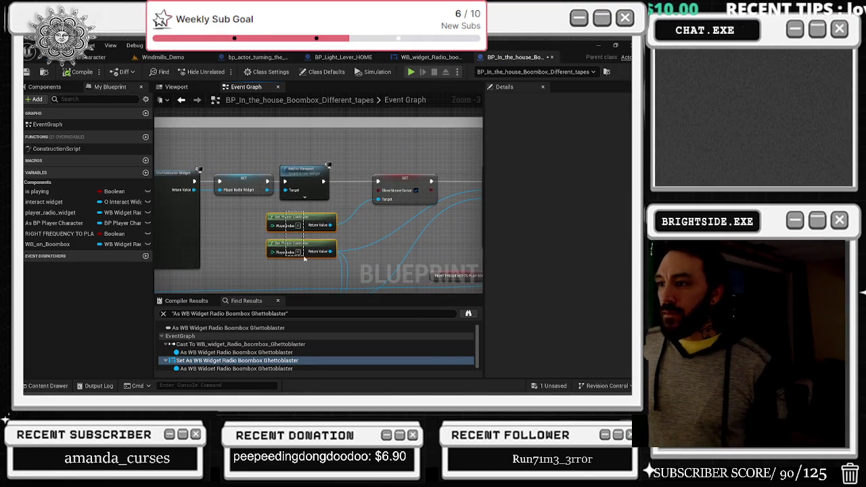
pyautogui.click(401, 196)
pyautogui.moveTo(403, 195); pyautogui.dragTo(500, 166)
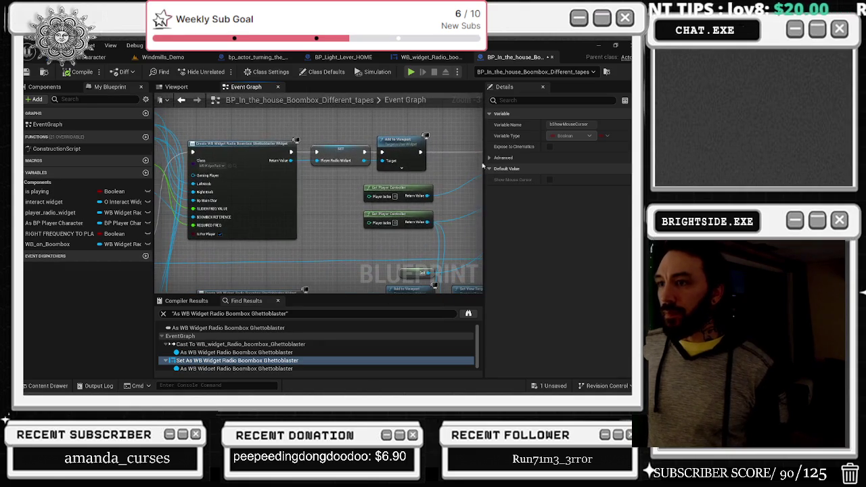
pyautogui.moveTo(358, 179)
pyautogui.mouseDown()
pyautogui.moveTo(440, 233)
pyautogui.moveTo(399, 221)
pyautogui.moveTo(398, 241)
pyautogui.moveTo(331, 214)
pyautogui.moveTo(336, 141)
pyautogui.mouseUp()
pyautogui.click(346, 208)
pyautogui.moveTo(346, 208); pyautogui.dragTo(366, 211)
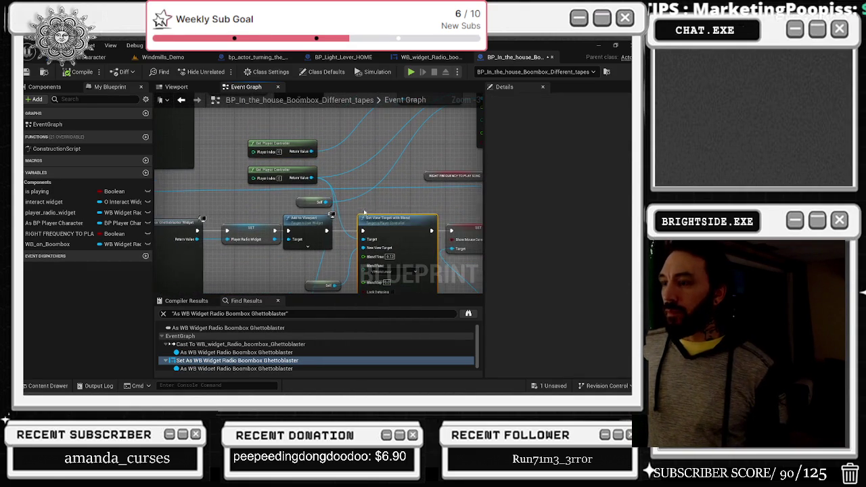
pyautogui.moveTo(302, 204)
pyautogui.mouseDown()
pyautogui.moveTo(376, 203)
pyautogui.moveTo(320, 242)
pyautogui.moveTo(356, 248)
pyautogui.mouseUp()
pyautogui.rightClick(319, 242)
pyautogui.click(320, 242)
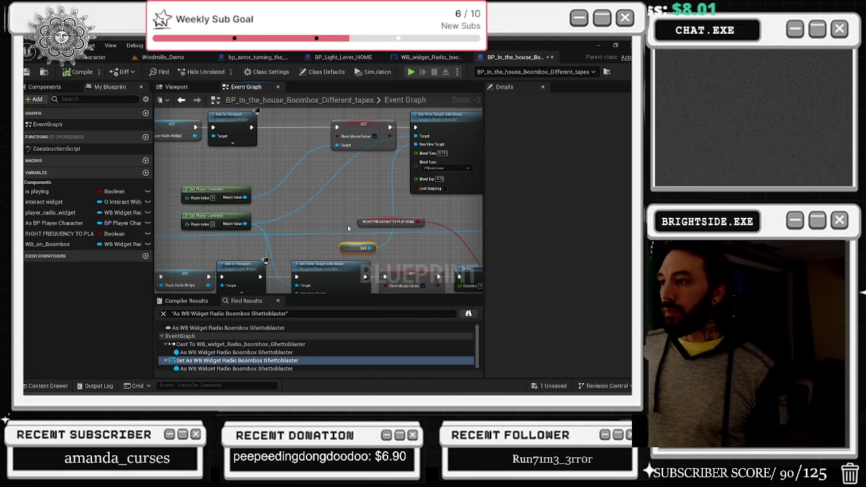
pyautogui.moveTo(242, 211); pyautogui.dragTo(374, 246)
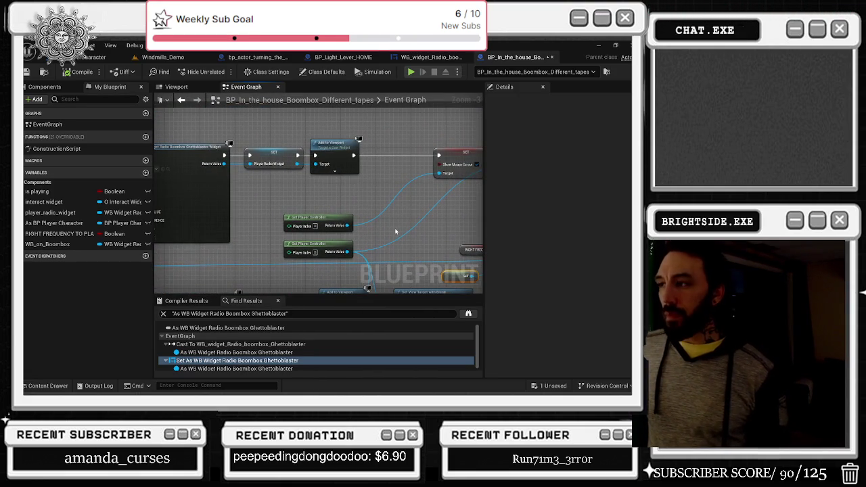
pyautogui.moveTo(362, 205)
pyautogui.mouseDown()
pyautogui.moveTo(439, 218)
pyautogui.moveTo(349, 197)
pyautogui.moveTo(214, 110)
pyautogui.moveTo(208, 204)
pyautogui.moveTo(230, 189)
pyautogui.moveTo(209, 160)
pyautogui.moveTo(354, 198)
pyautogui.mouseUp()
pyautogui.moveTo(271, 178); pyautogui.dragTo(257, 178)
pyautogui.moveTo(388, 158)
pyautogui.mouseDown()
pyautogui.moveTo(348, 162)
pyautogui.moveTo(357, 154)
pyautogui.mouseUp()
pyautogui.click(385, 169)
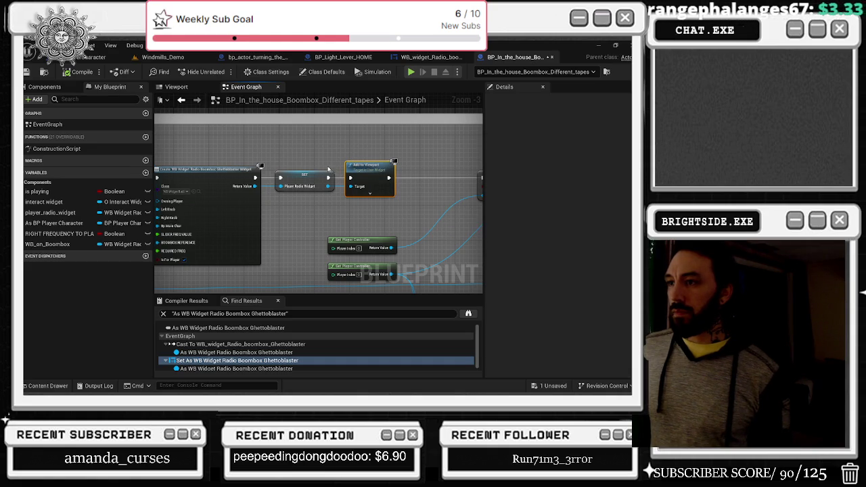
# Add a Redo Value call on WB_on_Boombox after Add to Viewport.
pyautogui.moveTo(66, 244)
pyautogui.mouseDown()
pyautogui.moveTo(359, 144)
pyautogui.moveTo(414, 155)
pyautogui.mouseUp()
pyautogui.write('red')
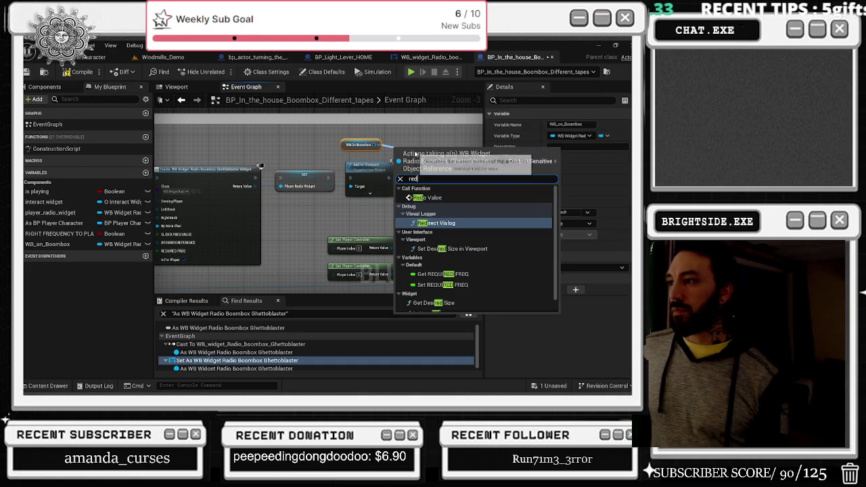
pyautogui.click(426, 198)
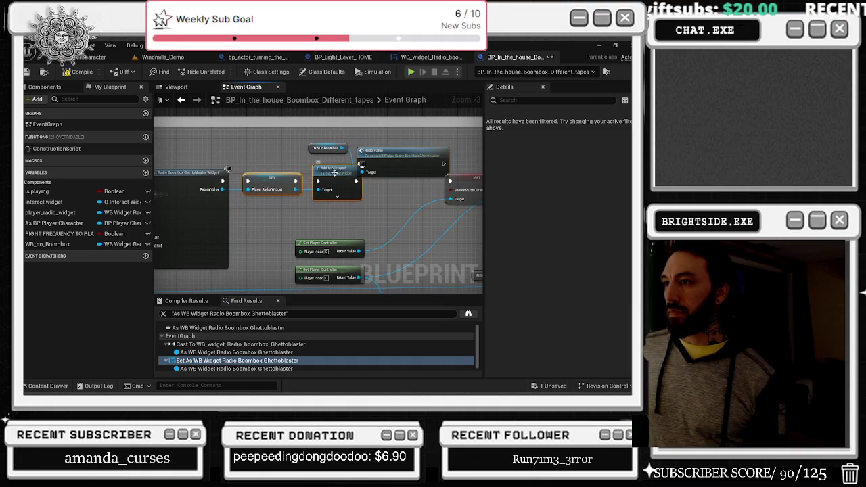
pyautogui.click(414, 212)
pyautogui.moveTo(296, 191)
pyautogui.mouseDown()
pyautogui.moveTo(295, 205)
pyautogui.moveTo(305, 203)
pyautogui.mouseUp()
# Nudge the Show Mouse Cursor node right and review the Create Widget to Redo Value chain.
pyautogui.rightClick(292, 204)
pyautogui.click(312, 181)
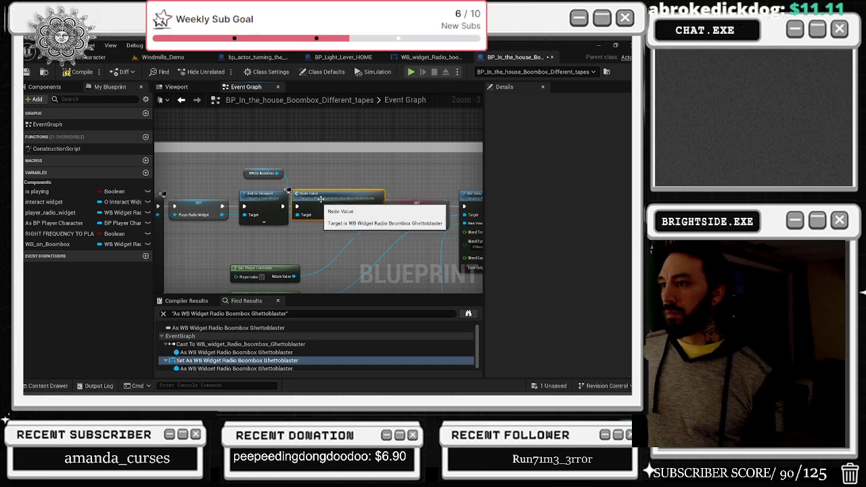
pyautogui.moveTo(405, 202); pyautogui.dragTo(409, 201)
pyautogui.click(419, 172)
pyautogui.moveTo(190, 196)
pyautogui.mouseDown()
pyautogui.moveTo(163, 198)
pyautogui.moveTo(471, 154)
pyautogui.mouseUp()
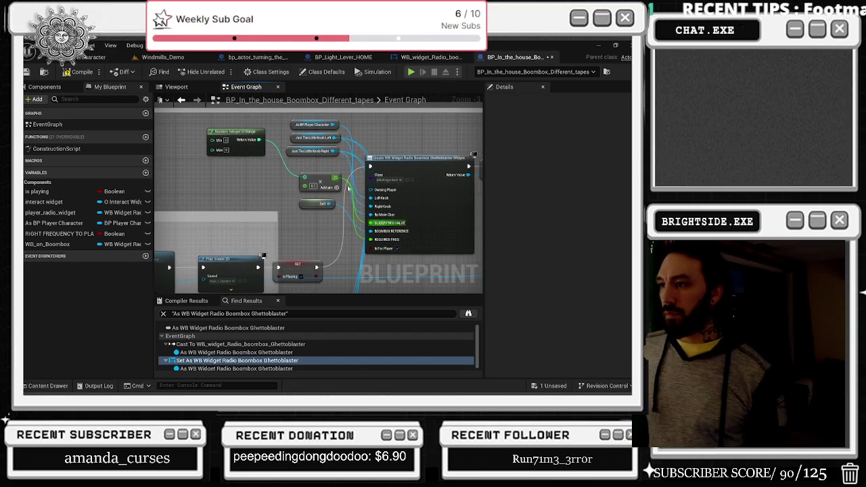
pyautogui.moveTo(323, 213); pyautogui.dragTo(248, 220)
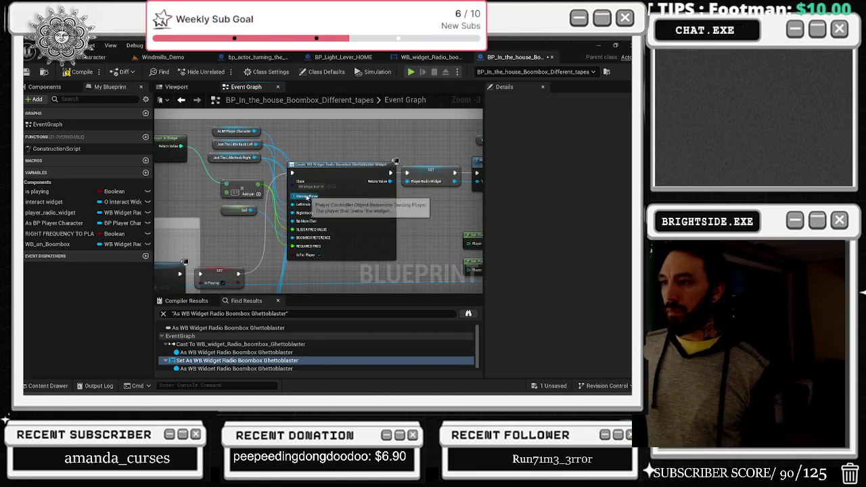
pyautogui.moveTo(441, 230); pyautogui.dragTo(253, 251)
# Open the redo value event in the radio widget and save the boombox blueprint.
pyautogui.doubleClick(393, 192)
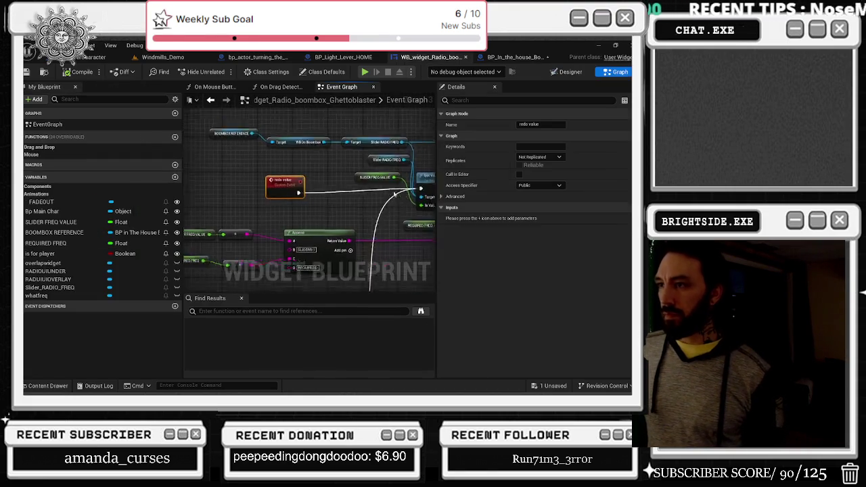
pyautogui.scroll(-3, 352, 236)
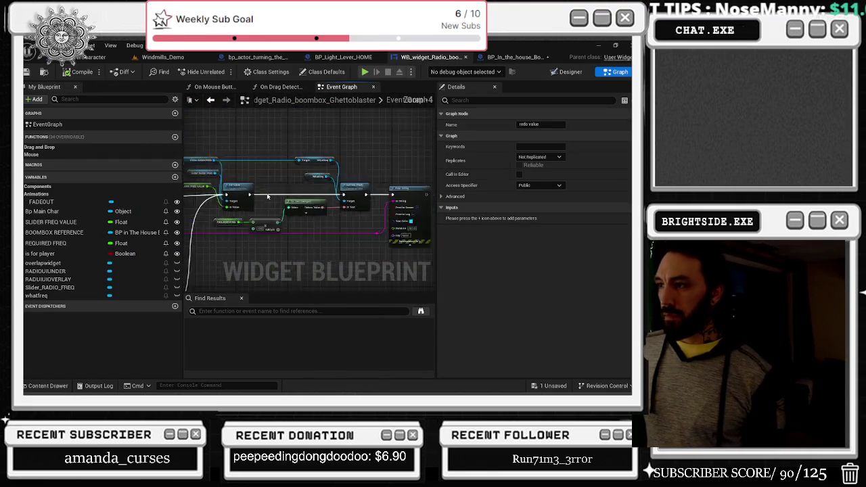
pyautogui.scroll(2, 353, 235)
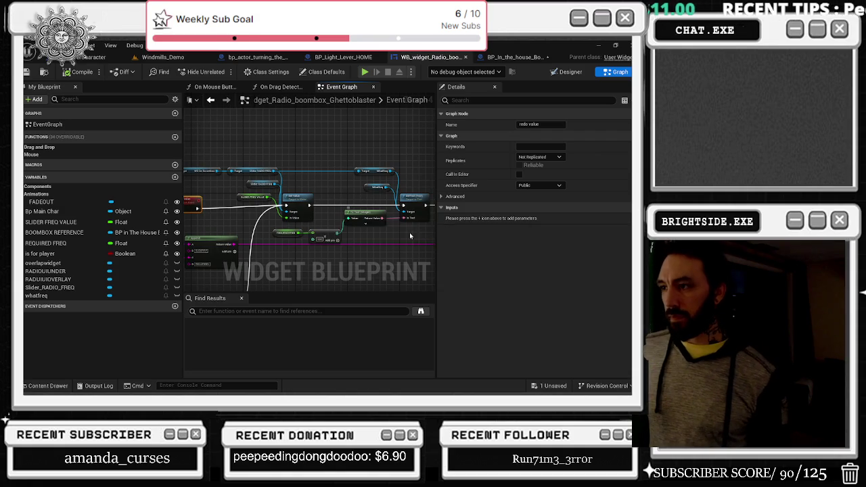
pyautogui.scroll(2, 342, 188)
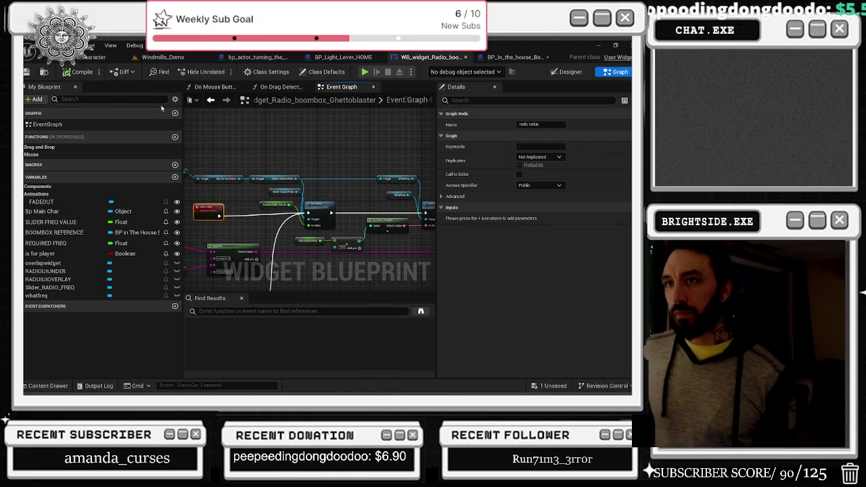
pyautogui.click(553, 385)
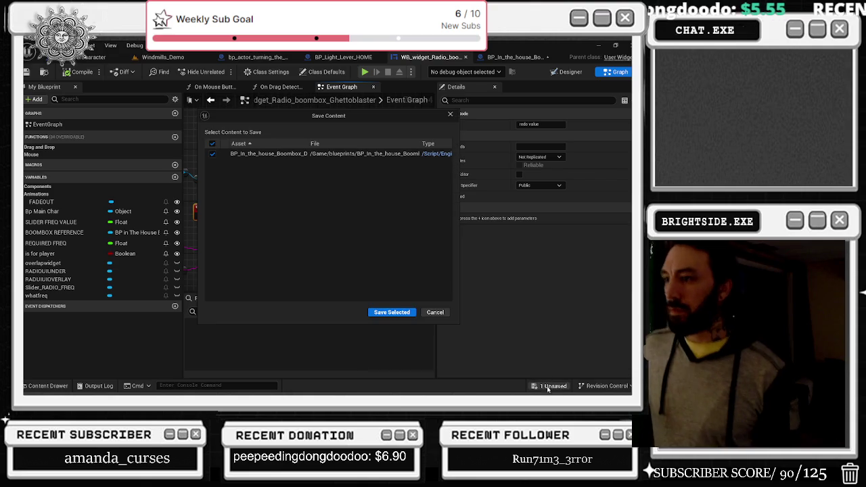
pyautogui.click(403, 311)
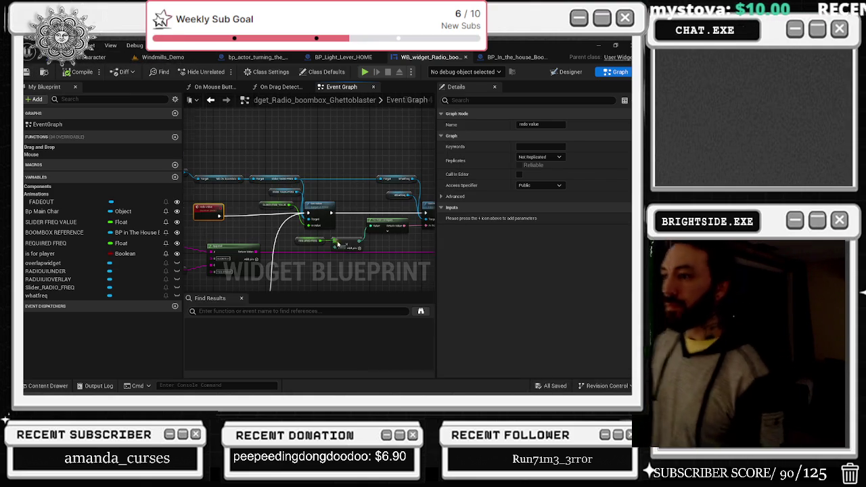
# Add a fifth input pin E to the radio widget's Append node.
pyautogui.scroll(4, 337, 242)
pyautogui.moveTo(320, 239)
pyautogui.mouseDown()
pyautogui.moveTo(325, 221)
pyautogui.moveTo(287, 207)
pyautogui.moveTo(404, 234)
pyautogui.moveTo(402, 218)
pyautogui.moveTo(364, 202)
pyautogui.moveTo(412, 211)
pyautogui.moveTo(383, 198)
pyautogui.mouseUp()
pyautogui.click(287, 207)
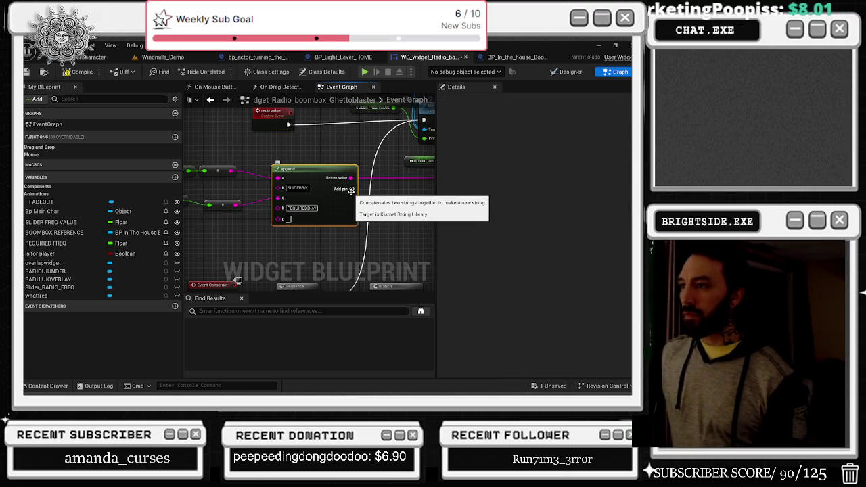
# Add Append input F, wire the integer frequency To Text into pin E, and return to Windmills_Demo.
pyautogui.click(351, 192)
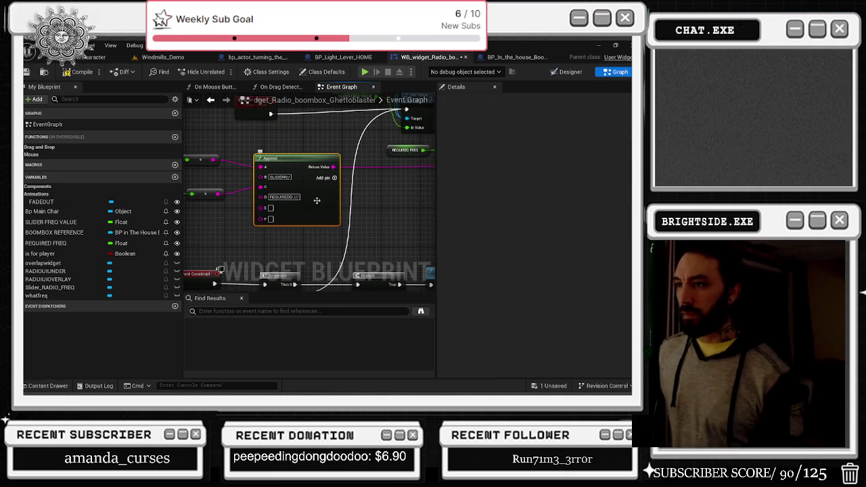
pyautogui.moveTo(413, 202); pyautogui.dragTo(187, 203)
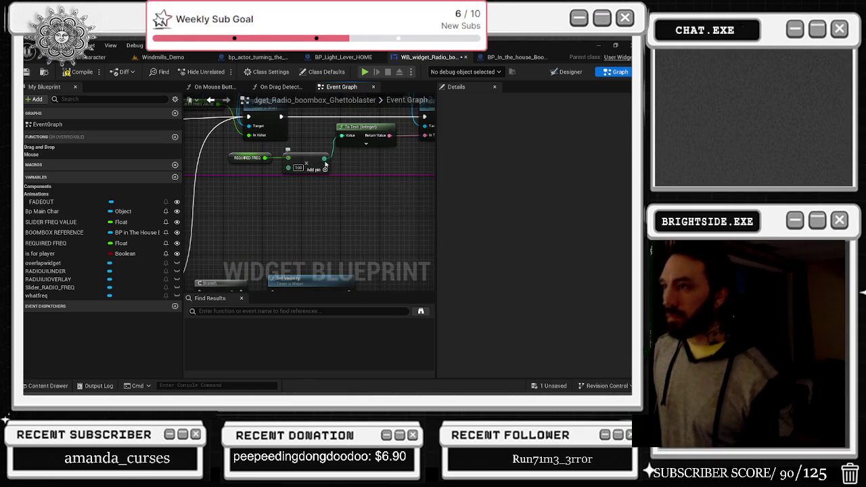
pyautogui.moveTo(388, 136)
pyautogui.mouseDown()
pyautogui.moveTo(413, 168)
pyautogui.moveTo(237, 215)
pyautogui.moveTo(249, 217)
pyautogui.mouseUp()
pyautogui.moveTo(381, 147)
pyautogui.mouseDown()
pyautogui.moveTo(412, 204)
pyautogui.moveTo(293, 193)
pyautogui.moveTo(217, 267)
pyautogui.mouseUp()
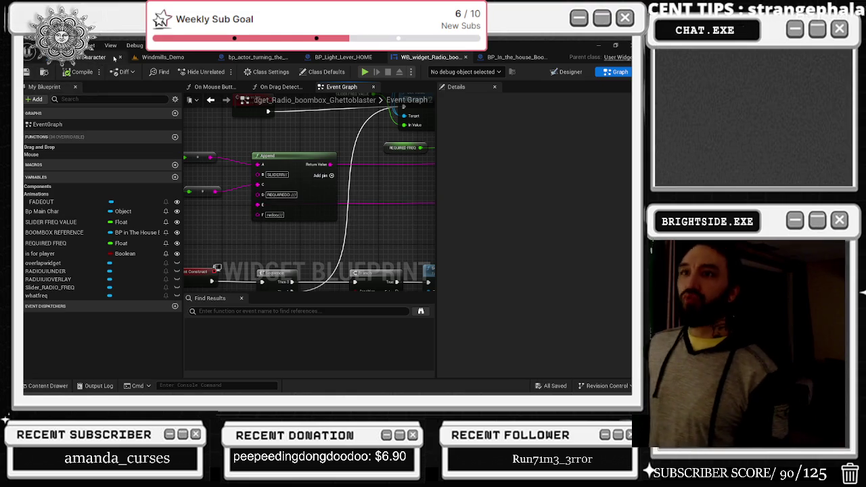
pyautogui.click(178, 58)
pyautogui.moveTo(177, 58); pyautogui.dragTo(508, 57)
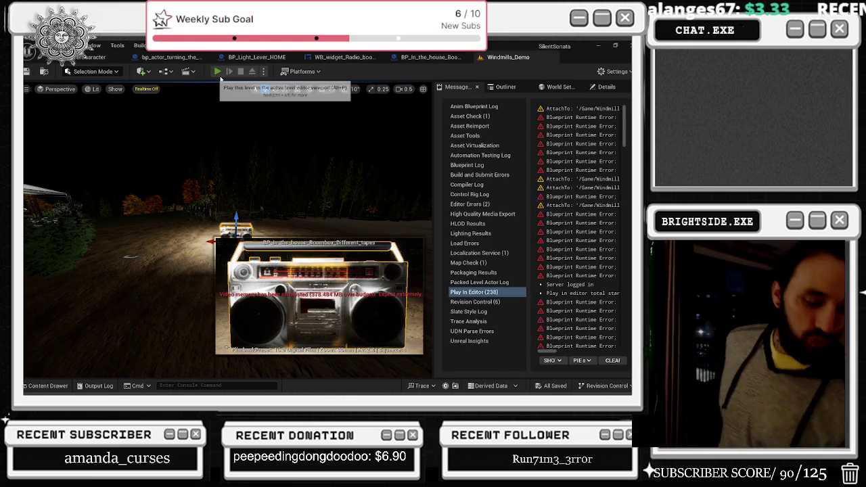
# Playtest the boombox, inspecting it with E, then stop and return to the radio widget graph.
pyautogui.click(218, 73)
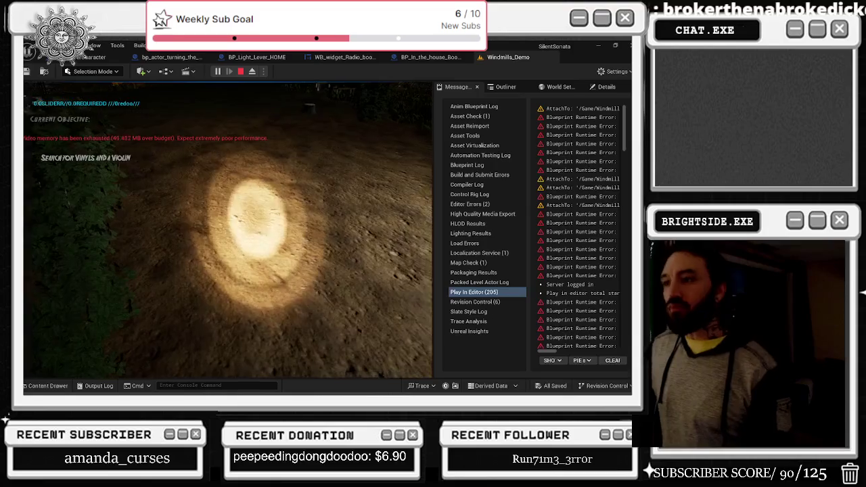
pyautogui.press('e')
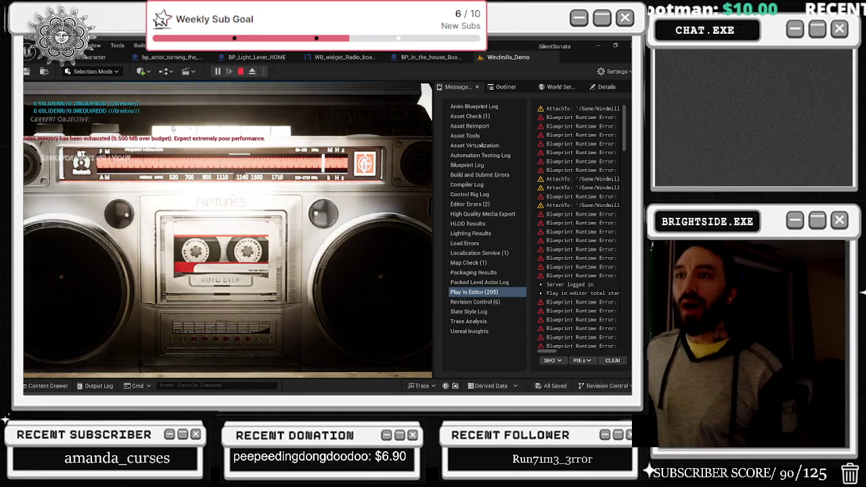
pyautogui.press('e')
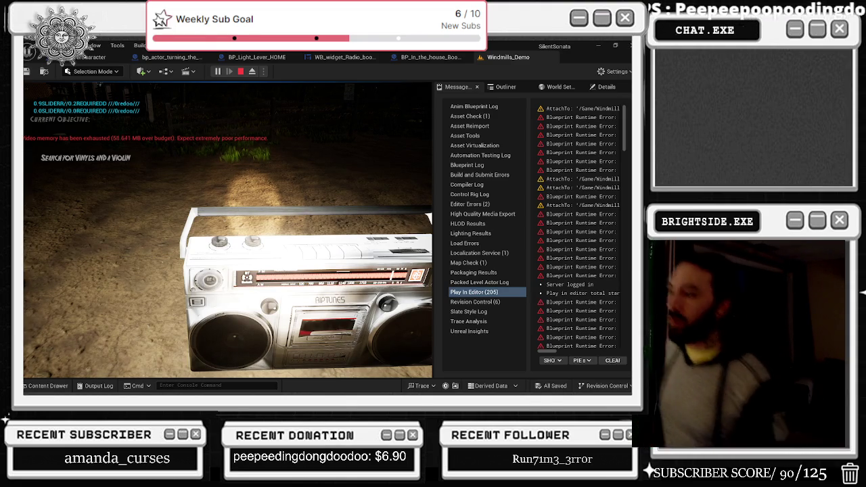
pyautogui.press('Escape')
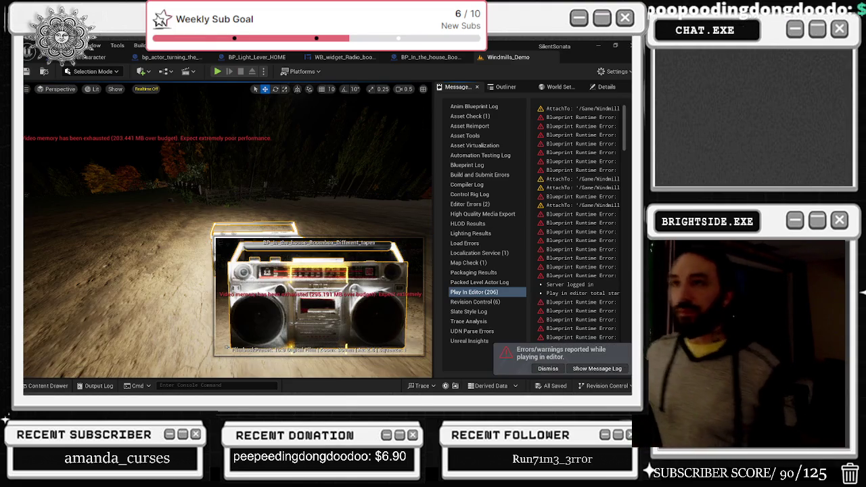
pyautogui.click(325, 58)
pyautogui.scroll(-5, 333, 210)
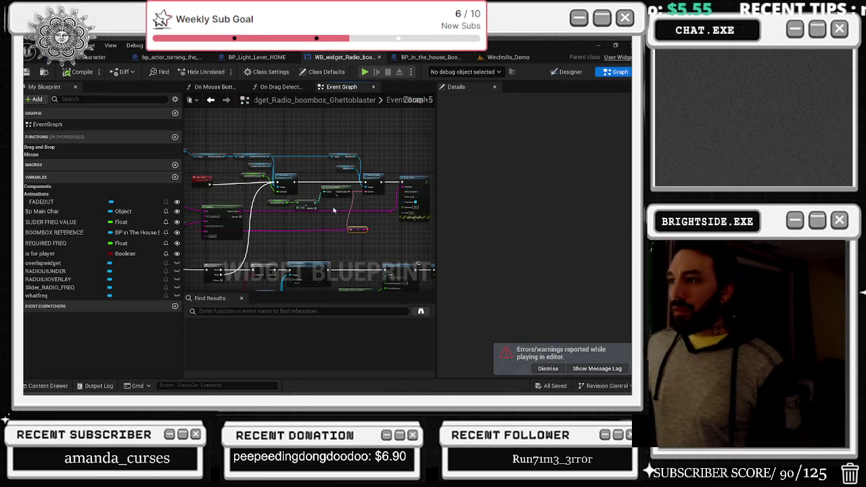
# Locate the redo value event in the widget graph and move it upward.
pyautogui.scroll(1, 321, 192)
pyautogui.moveTo(311, 191); pyautogui.dragTo(351, 227)
pyautogui.scroll(2, 298, 226)
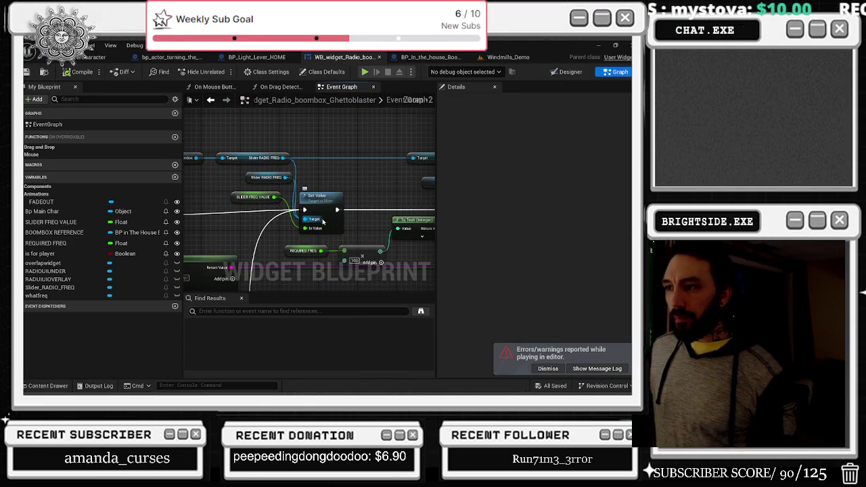
pyautogui.moveTo(317, 180); pyautogui.dragTo(298, 188)
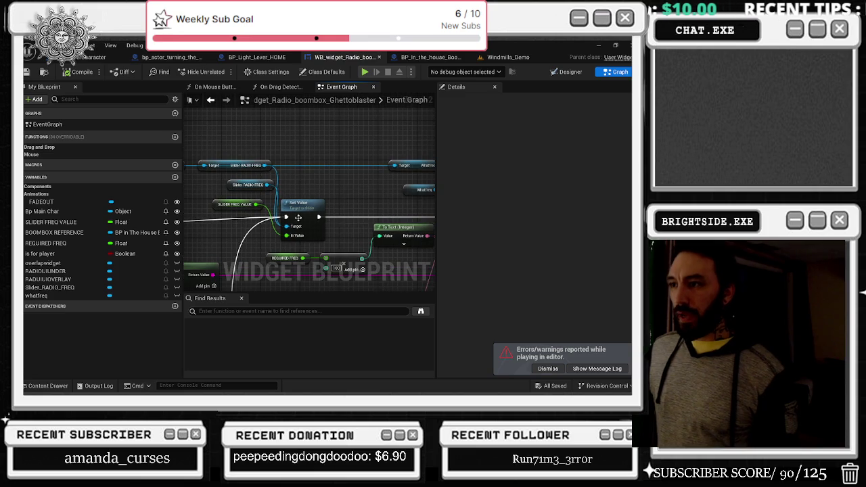
pyautogui.moveTo(414, 203); pyautogui.dragTo(254, 227)
pyautogui.moveTo(298, 255)
pyautogui.mouseDown()
pyautogui.moveTo(291, 224)
pyautogui.moveTo(311, 203)
pyautogui.moveTo(285, 179)
pyautogui.mouseUp()
pyautogui.scroll(-2, 285, 180)
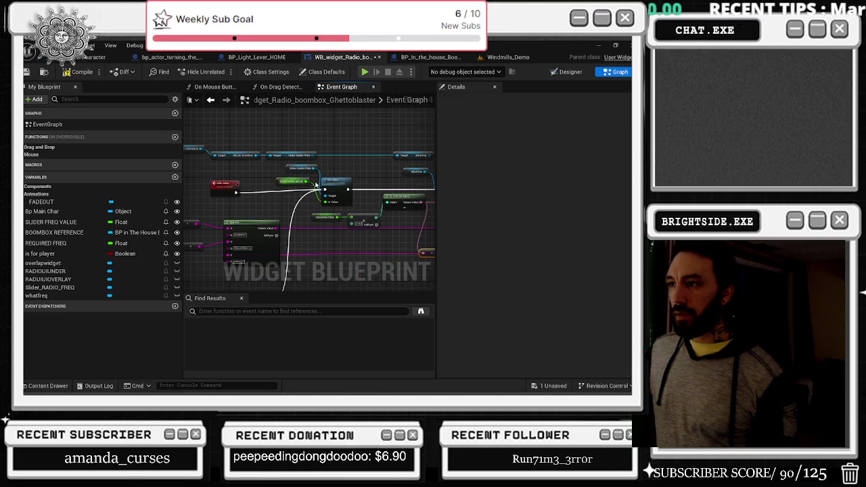
pyautogui.moveTo(300, 178); pyautogui.dragTo(314, 203)
pyautogui.click(238, 215)
pyautogui.moveTo(243, 215)
pyautogui.mouseDown()
pyautogui.moveTo(244, 121)
pyautogui.moveTo(164, 133)
pyautogui.mouseUp()
# Select the frequency-update nodes and delete the WhatFreq and Slider Radio Freq nodes.
pyautogui.moveTo(265, 204)
pyautogui.mouseDown()
pyautogui.moveTo(365, 240)
pyautogui.moveTo(415, 245)
pyautogui.mouseUp()
pyautogui.moveTo(210, 206)
pyautogui.mouseDown()
pyautogui.moveTo(376, 245)
pyautogui.moveTo(391, 259)
pyautogui.mouseUp()
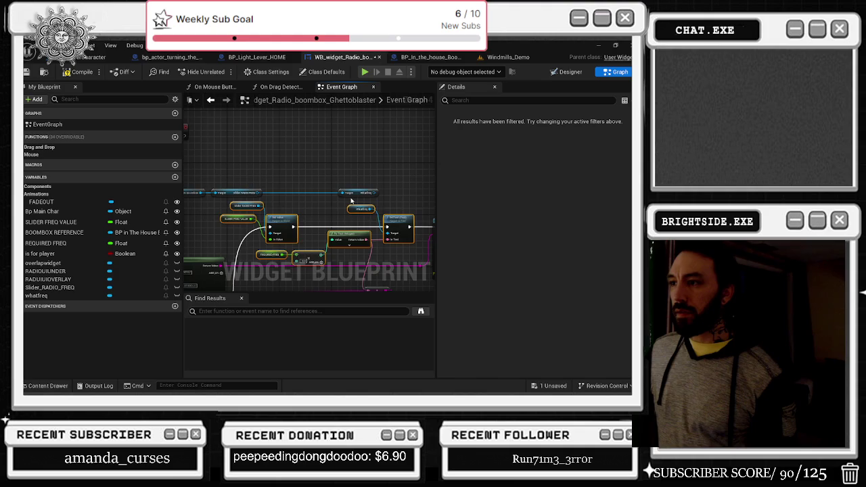
pyautogui.scroll(-3, 351, 201)
pyautogui.scroll(3, 313, 203)
pyautogui.scroll(2, 313, 203)
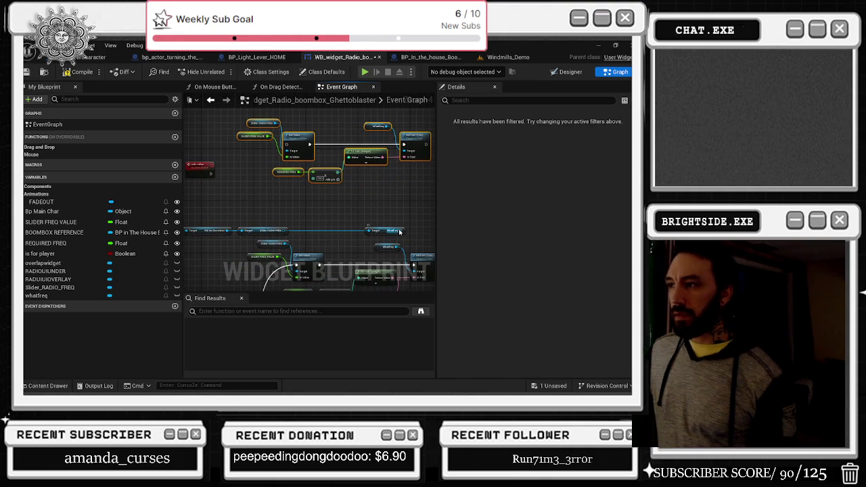
pyautogui.click(378, 126)
pyautogui.press('Delete')
pyautogui.click(263, 123)
pyautogui.press('Delete')
# Connect the redo value event to Set Value and straighten the wire.
pyautogui.moveTo(401, 230)
pyautogui.mouseDown()
pyautogui.moveTo(412, 142)
pyautogui.moveTo(406, 151)
pyautogui.mouseUp()
pyautogui.moveTo(285, 152)
pyautogui.mouseDown()
pyautogui.moveTo(287, 238)
pyautogui.moveTo(287, 153)
pyautogui.mouseUp()
pyautogui.moveTo(214, 174); pyautogui.dragTo(288, 145)
pyautogui.scroll(2, 288, 145)
pyautogui.click(274, 188)
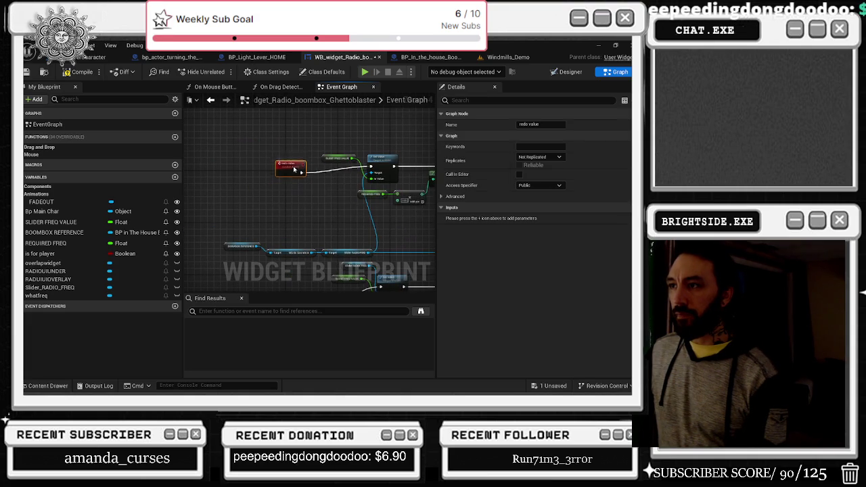
pyautogui.scroll(1, 342, 177)
pyautogui.press('q')
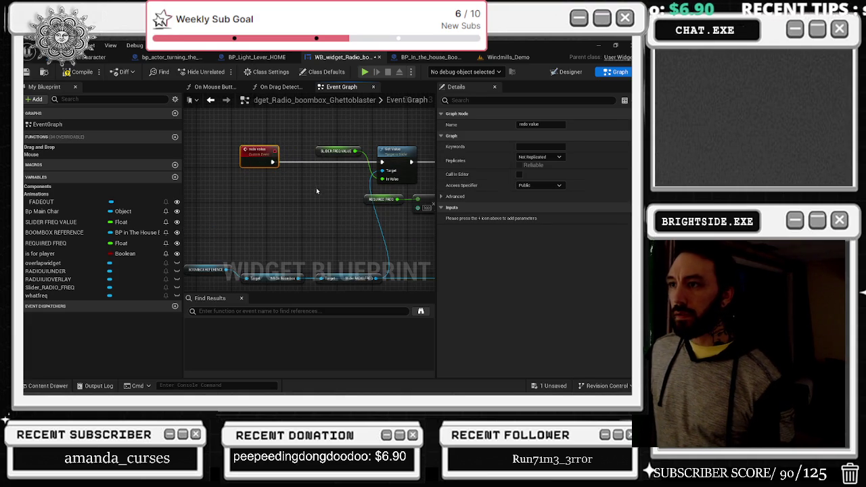
pyautogui.click(374, 175)
# Add a 'required freq' input to the redo value event, save, and go to Windmills_Demo.
pyautogui.moveTo(374, 175); pyautogui.dragTo(257, 159)
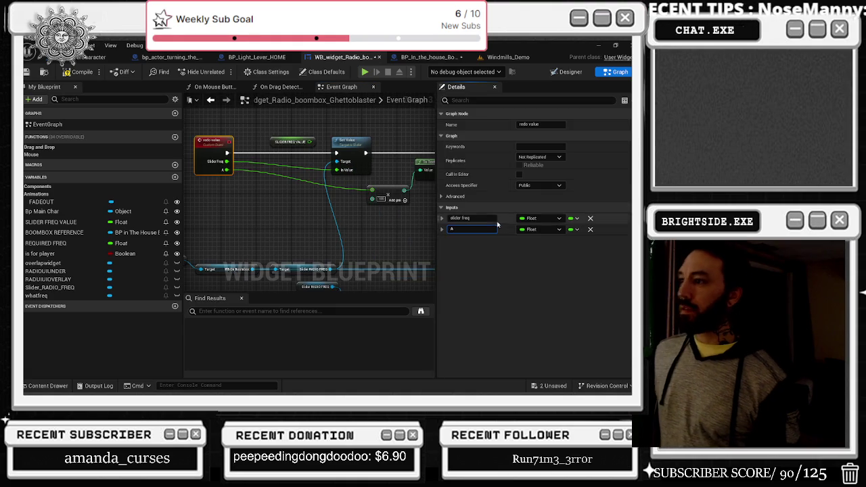
pyautogui.write('ired freq')
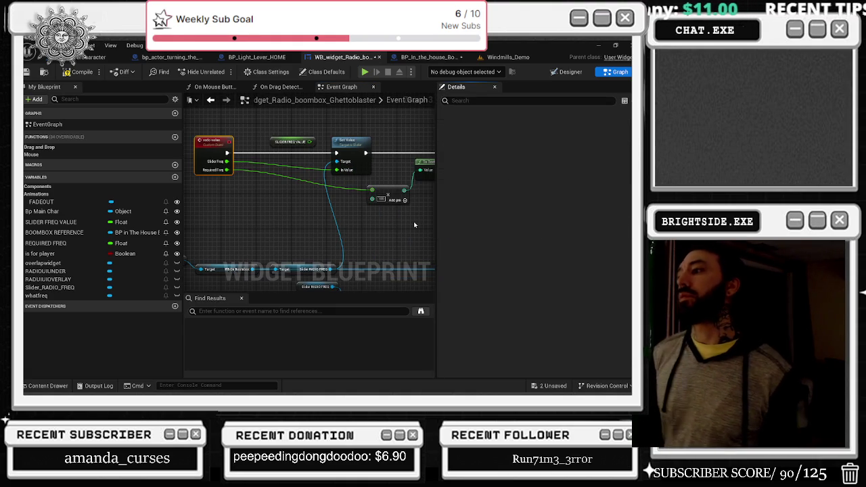
pyautogui.press('Return')
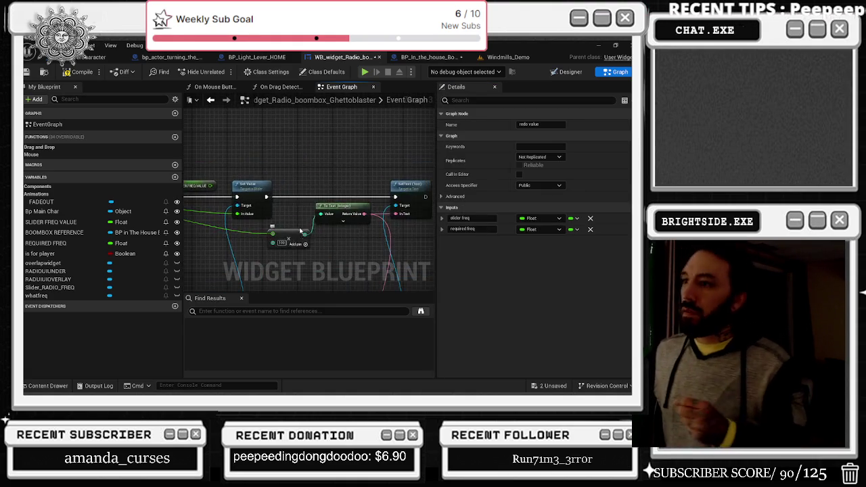
pyautogui.moveTo(397, 195)
pyautogui.mouseDown()
pyautogui.moveTo(319, 238)
pyautogui.moveTo(186, 162)
pyautogui.mouseUp()
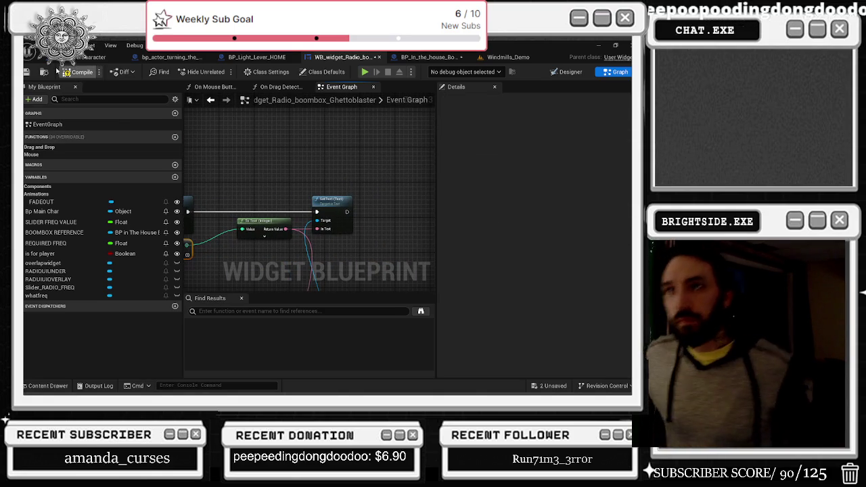
pyautogui.click(27, 72)
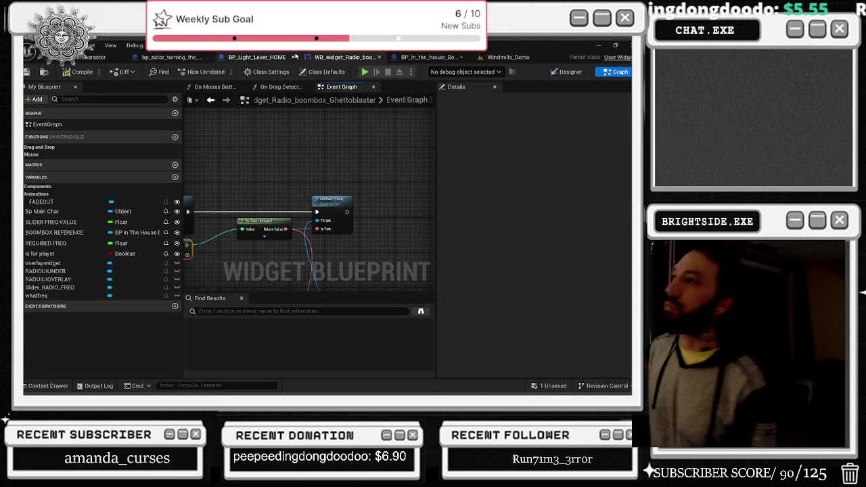
pyautogui.click(507, 57)
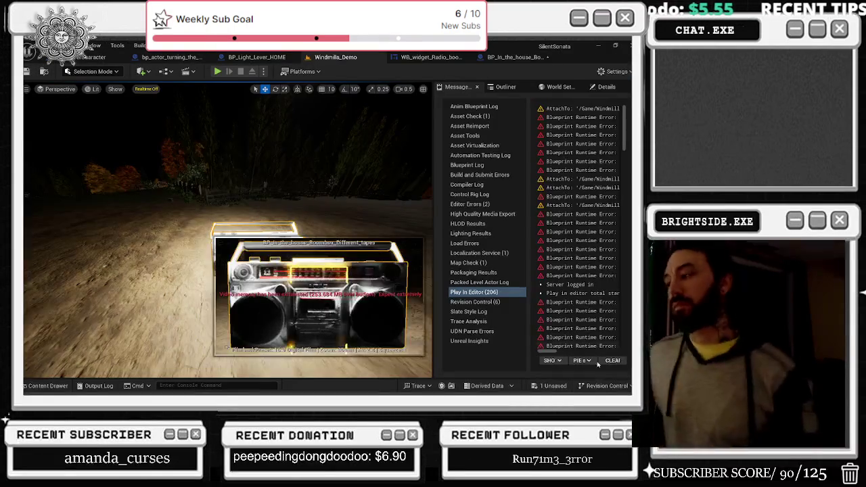
# Save all unsaved content, move the Windmills_Demo tab first, and save the map.
pyautogui.click(541, 386)
pyautogui.click(390, 309)
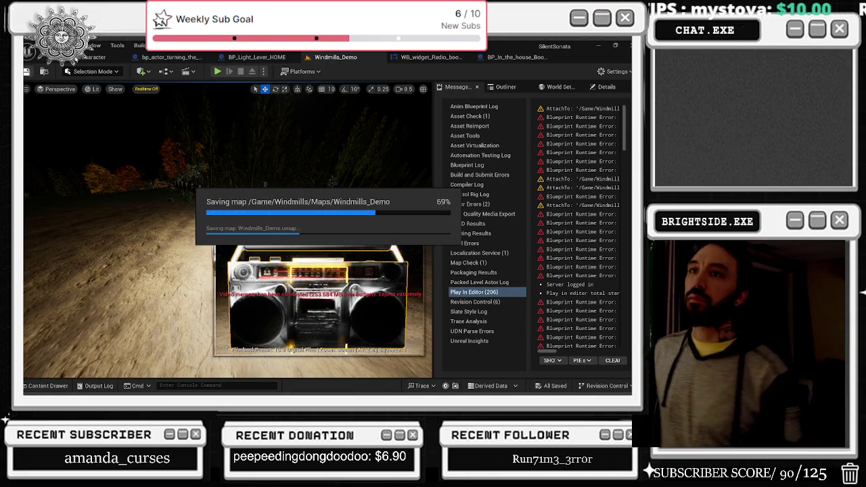
pyautogui.moveTo(335, 57)
pyautogui.mouseDown()
pyautogui.moveTo(136, 58)
pyautogui.moveTo(76, 71)
pyautogui.mouseUp()
pyautogui.hotkey('ctrl', 's')
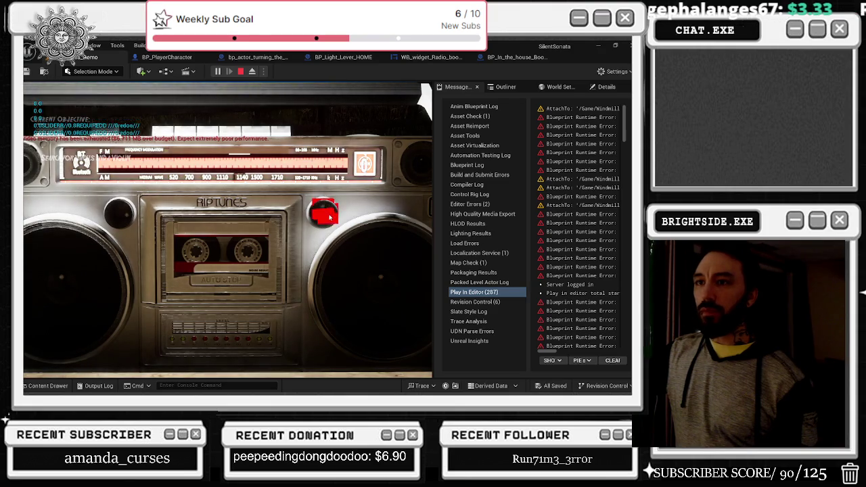
# Tune the boombox higher and lower with its knob, entering and leaving the close-up.
pyautogui.click(114, 205)
pyautogui.press('e')
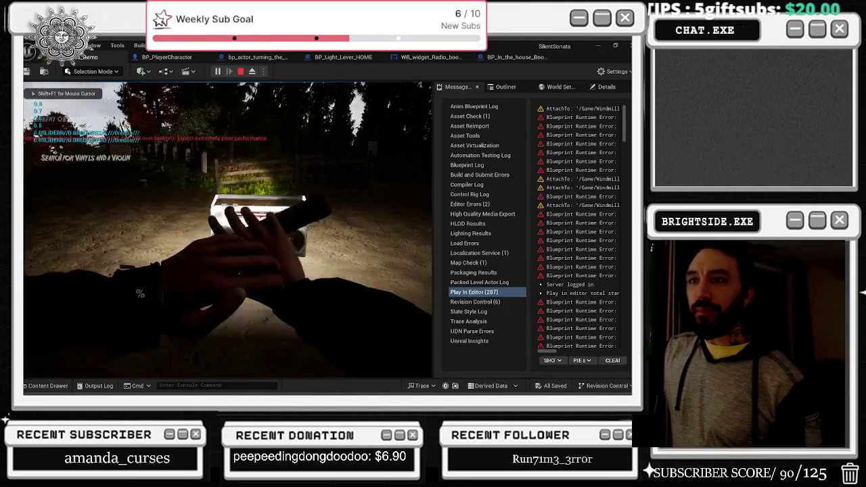
pyautogui.press('e')
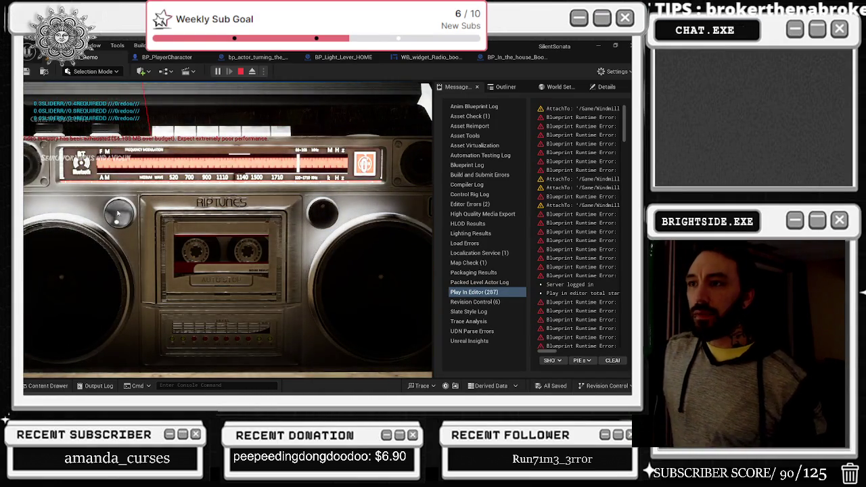
pyautogui.click(117, 211)
pyautogui.click(119, 211)
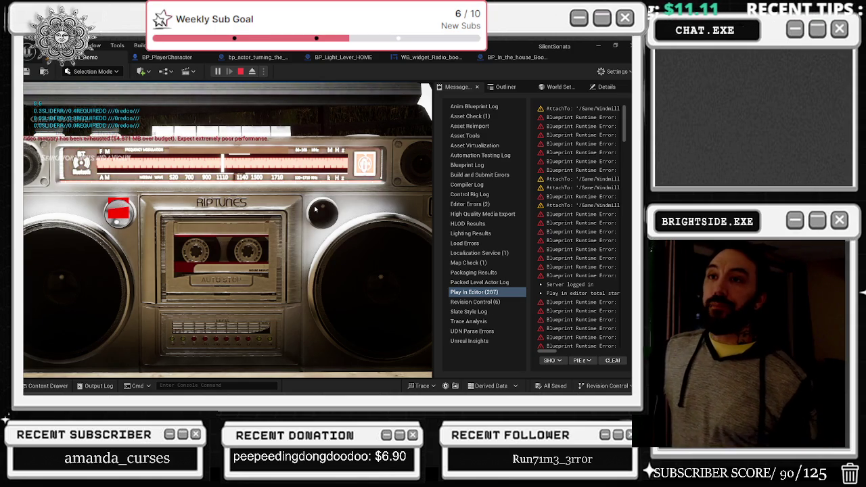
pyautogui.press('e')
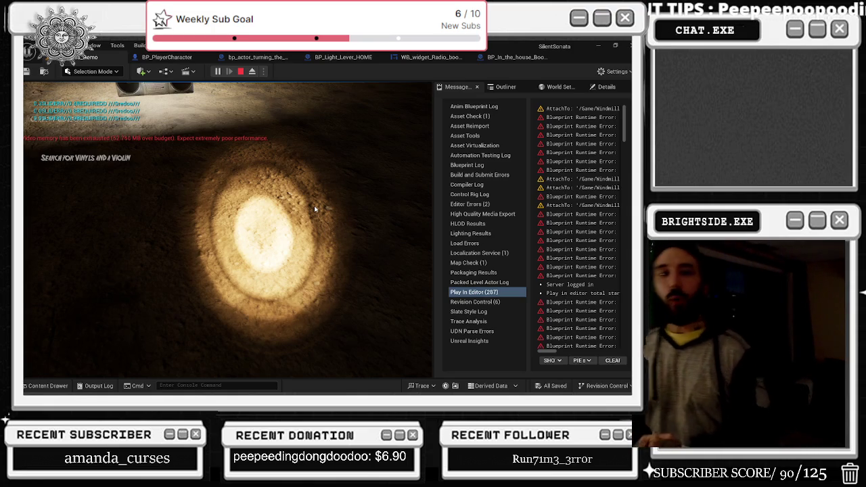
# Tune lower once more, leave the close-up, stop the session, and return to the radio widget graph.
pyautogui.click(315, 209)
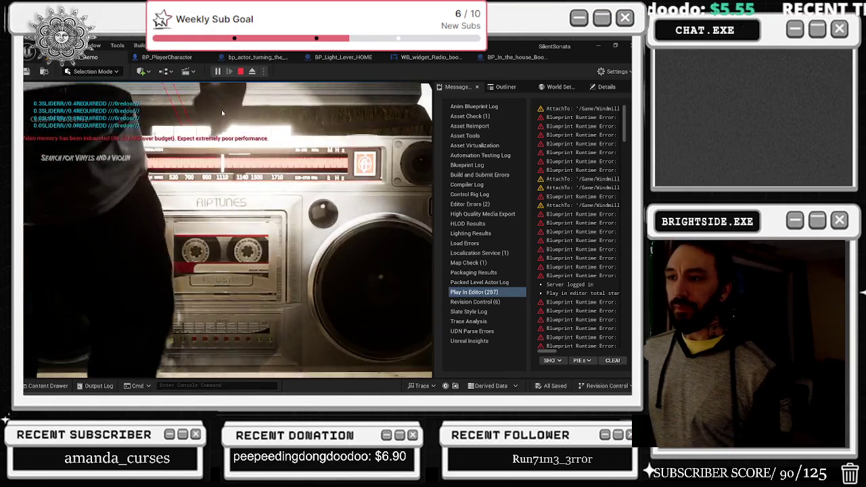
pyautogui.click(124, 212)
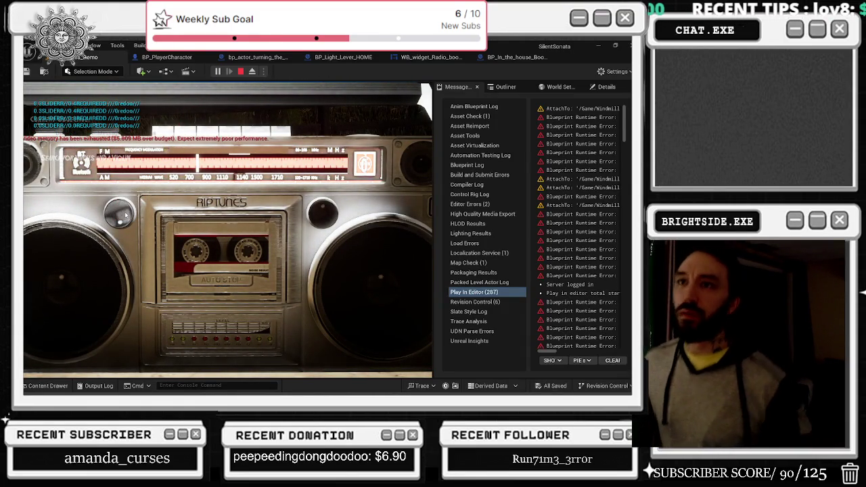
pyautogui.press('e')
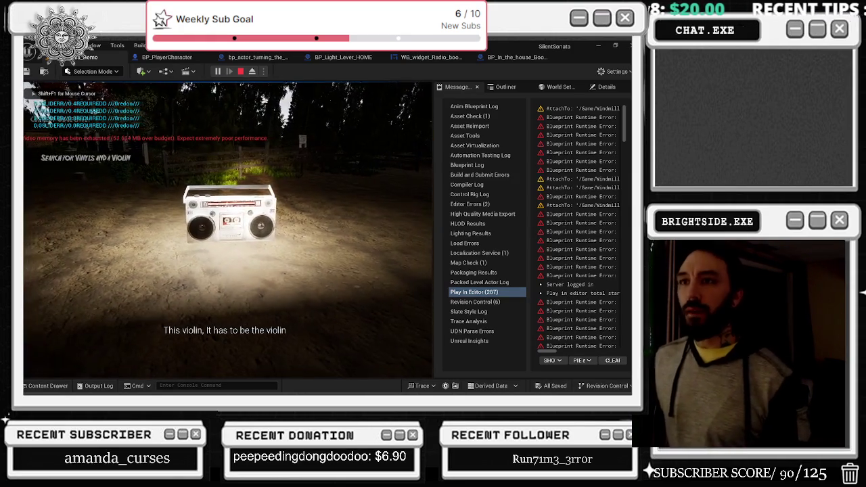
pyautogui.press('Escape')
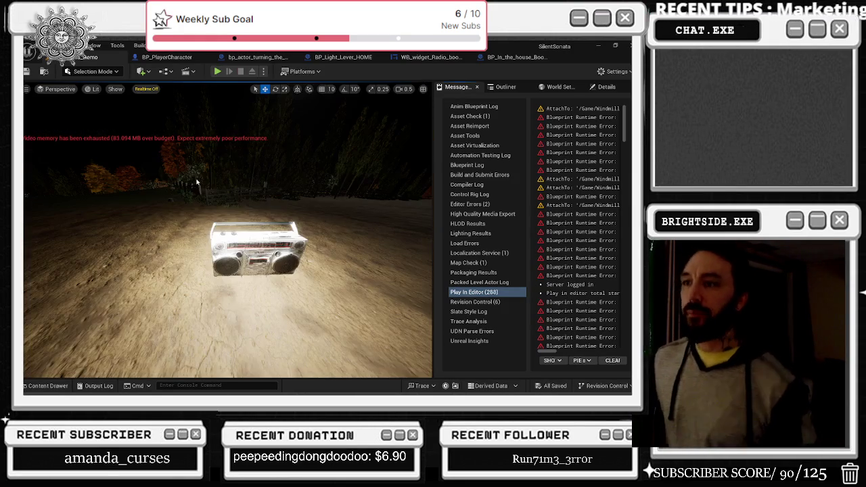
pyautogui.click(428, 58)
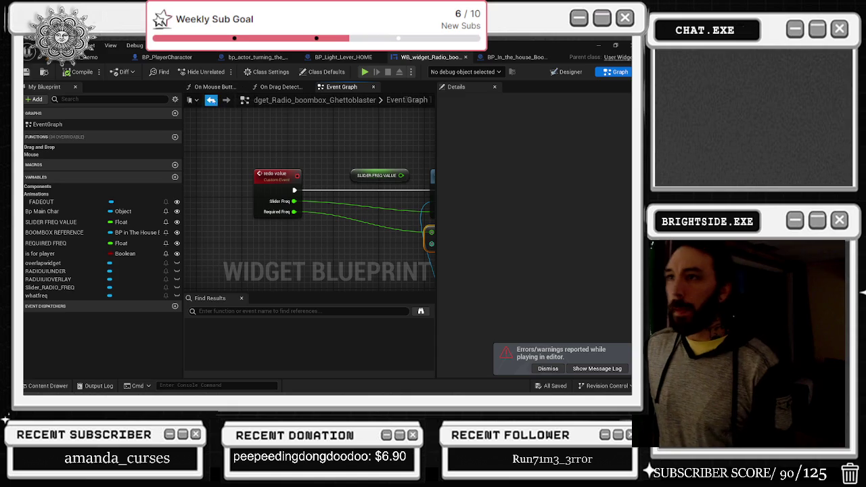
# View the On Drag Detected graph, then switch to the BP_In_the_house_Boombox_Different_tapes Event Graph.
pyautogui.click(278, 88)
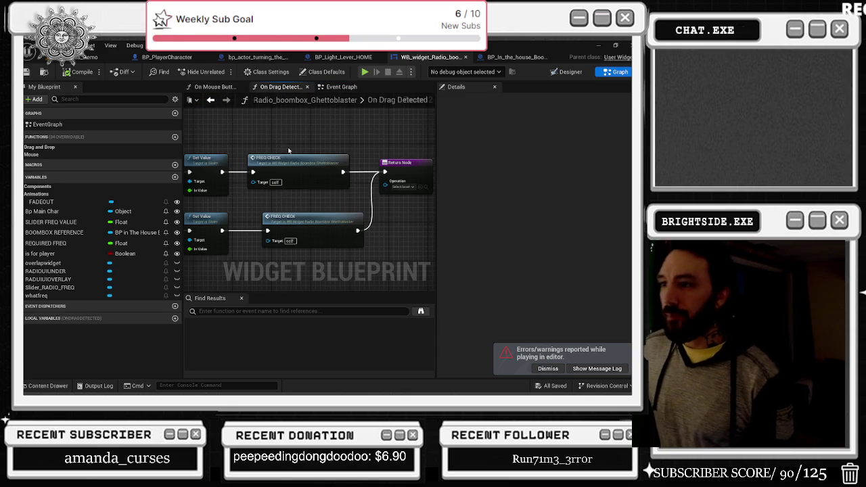
pyautogui.click(518, 57)
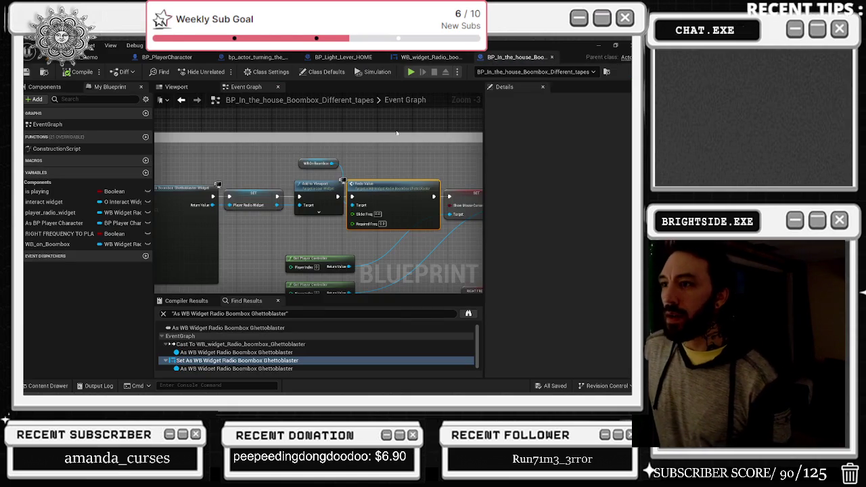
# Find the Create WB Widget area and select the nodes left of the different tapes group.
pyautogui.moveTo(364, 217)
pyautogui.mouseDown()
pyautogui.moveTo(416, 197)
pyautogui.moveTo(403, 211)
pyautogui.mouseUp()
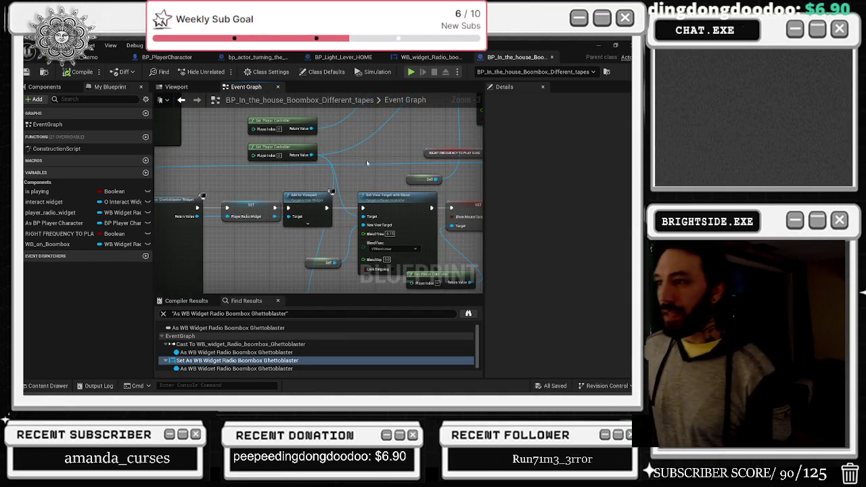
pyautogui.scroll(-1, 328, 180)
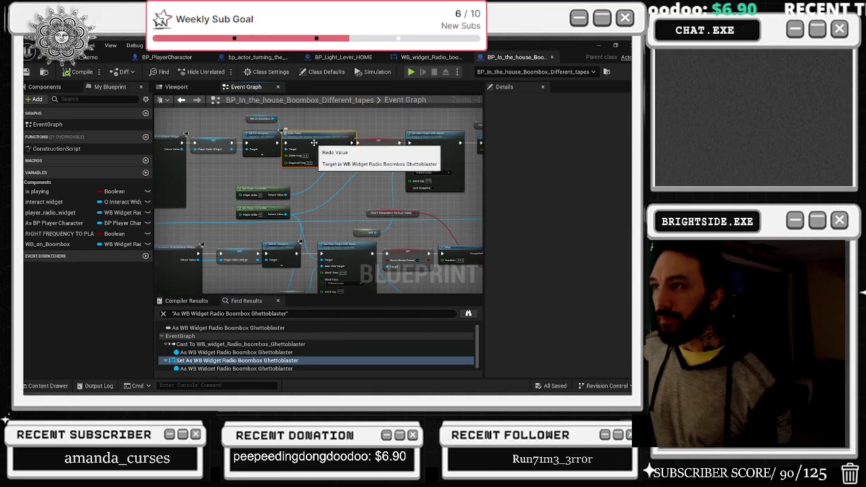
pyautogui.scroll(-1, 307, 202)
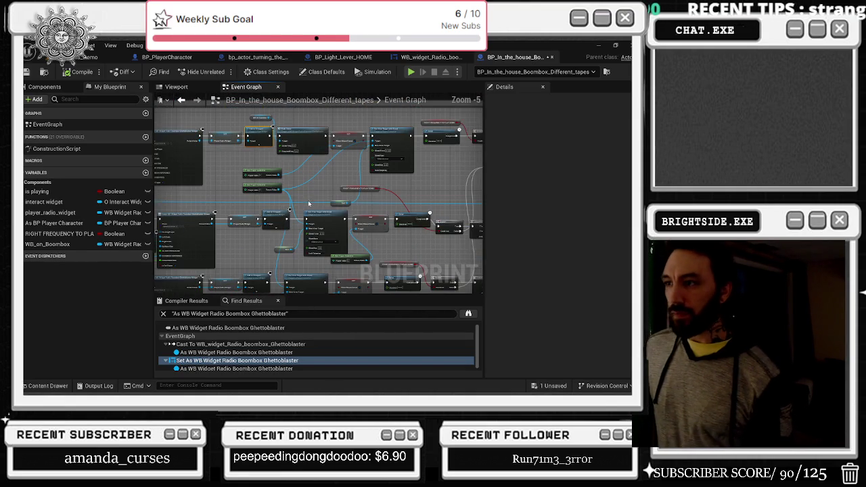
pyautogui.scroll(-7, 294, 201)
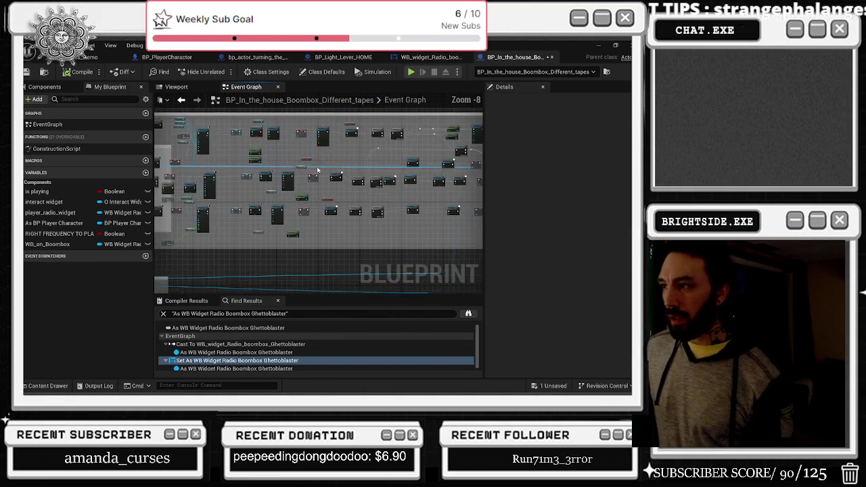
pyautogui.scroll(6, 284, 166)
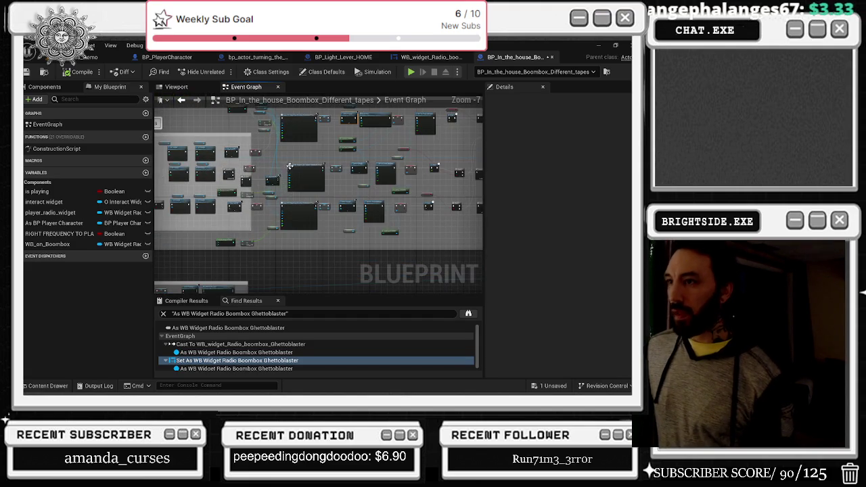
pyautogui.scroll(2, 282, 164)
pyautogui.scroll(-3, 300, 181)
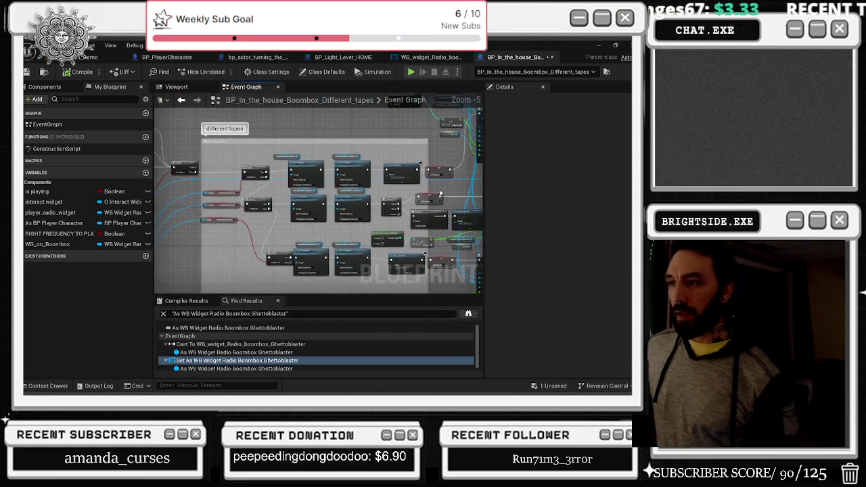
pyautogui.scroll(5, 291, 178)
pyautogui.scroll(-3, 282, 172)
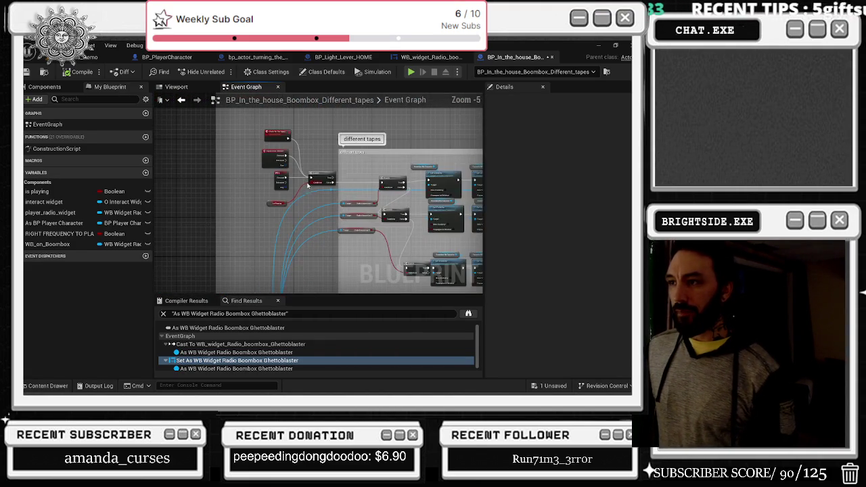
pyautogui.moveTo(336, 231); pyautogui.dragTo(336, 230)
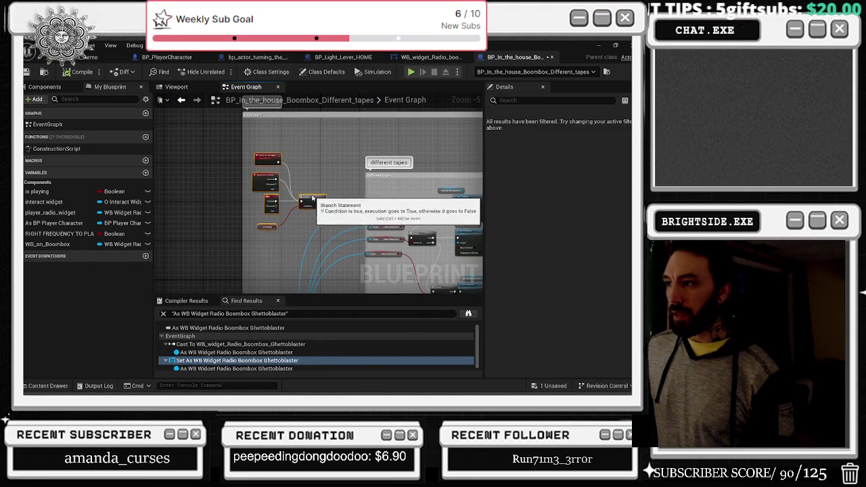
pyautogui.moveTo(327, 165); pyautogui.dragTo(271, 155)
# Place an As BP Player Character getter, move the cast output wires onto it, and reconnect SET.
pyautogui.scroll(2, 271, 155)
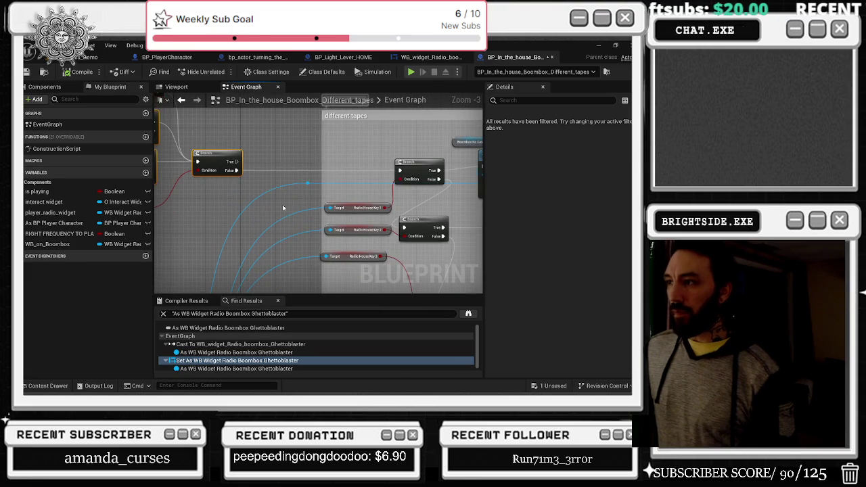
pyautogui.scroll(-2, 331, 165)
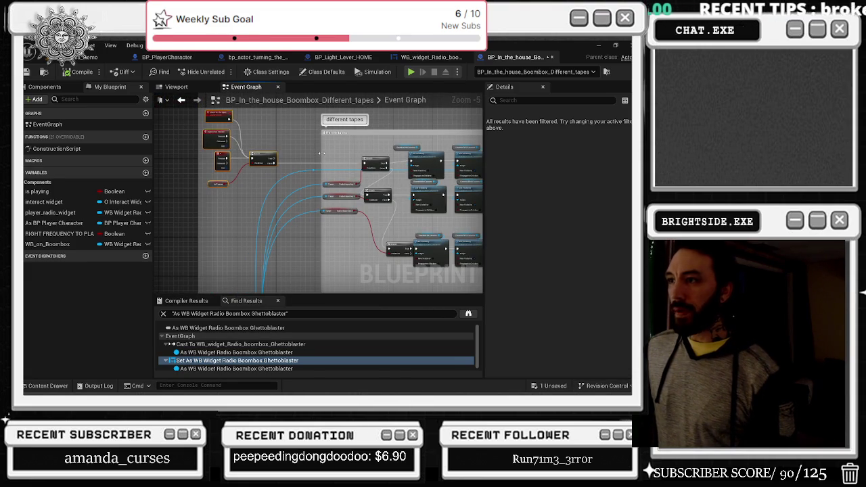
pyautogui.scroll(1, 282, 207)
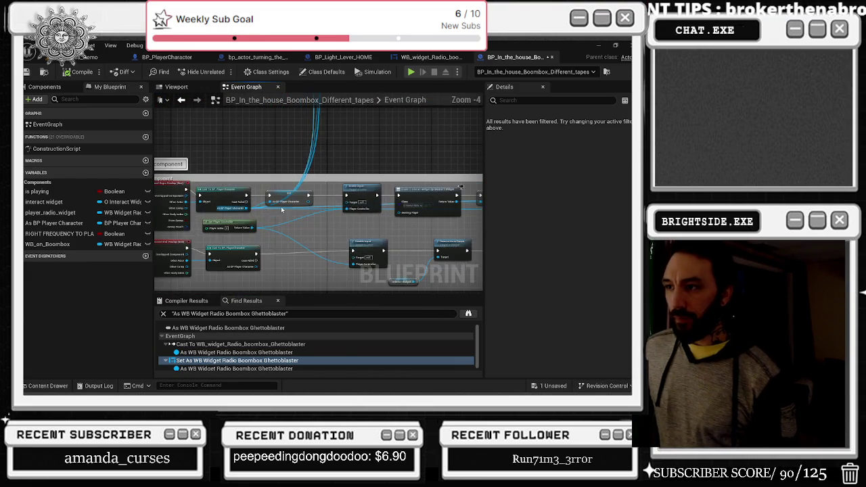
pyautogui.scroll(2, 282, 209)
pyautogui.click(304, 182)
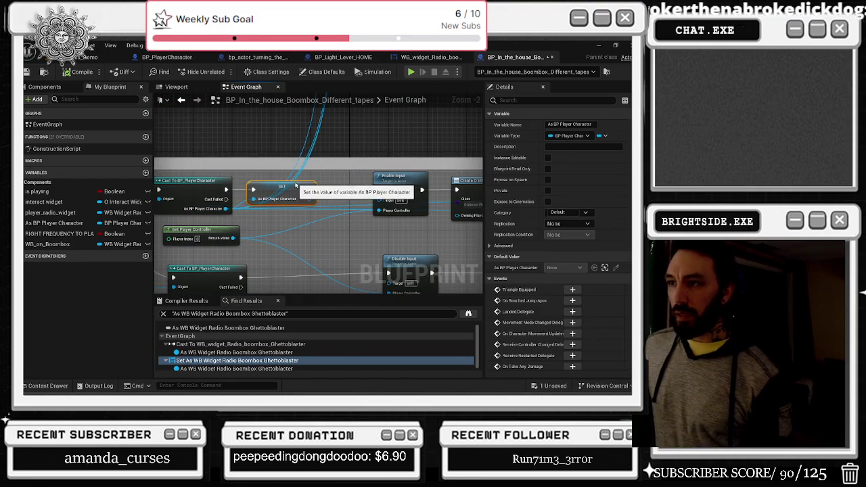
pyautogui.click(181, 99)
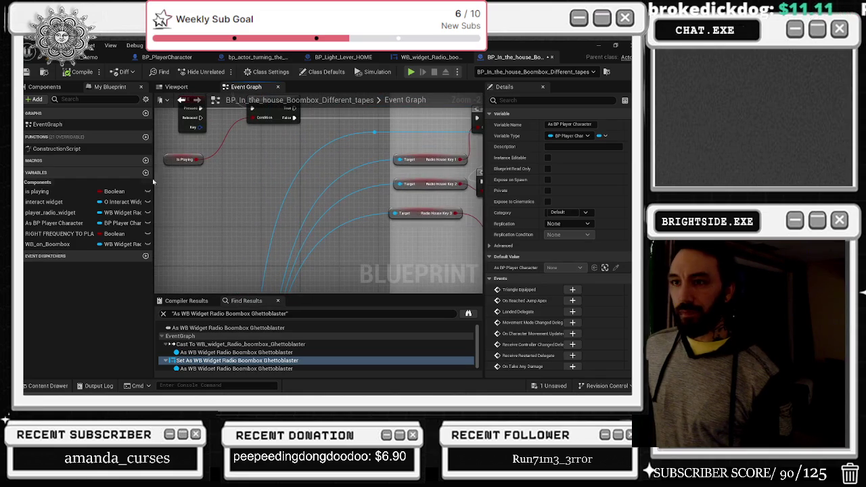
pyautogui.moveTo(59, 223)
pyautogui.mouseDown()
pyautogui.moveTo(202, 216)
pyautogui.moveTo(271, 166)
pyautogui.mouseUp()
pyautogui.moveTo(250, 250)
pyautogui.mouseDown()
pyautogui.moveTo(291, 169)
pyautogui.moveTo(304, 170)
pyautogui.mouseUp()
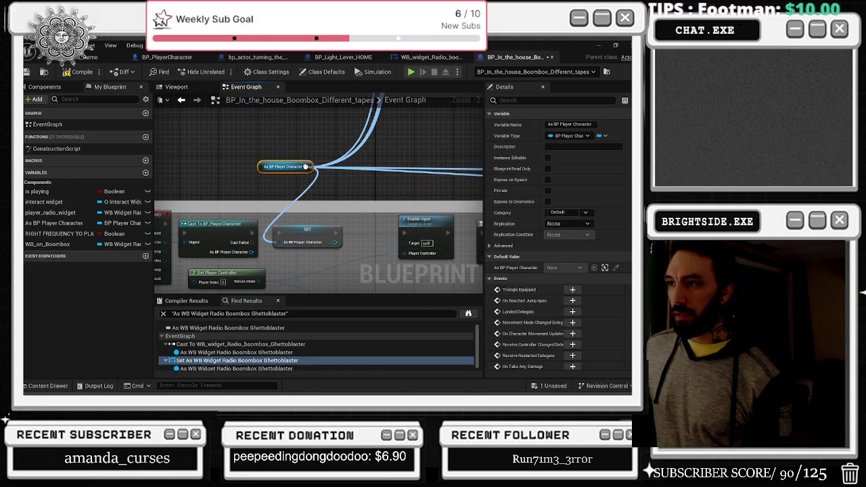
pyautogui.moveTo(277, 242); pyautogui.dragTo(254, 252)
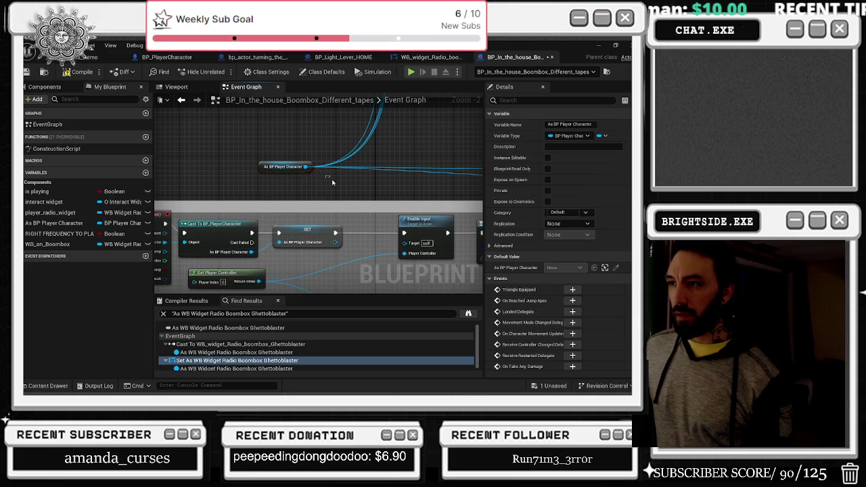
pyautogui.scroll(-4, 248, 236)
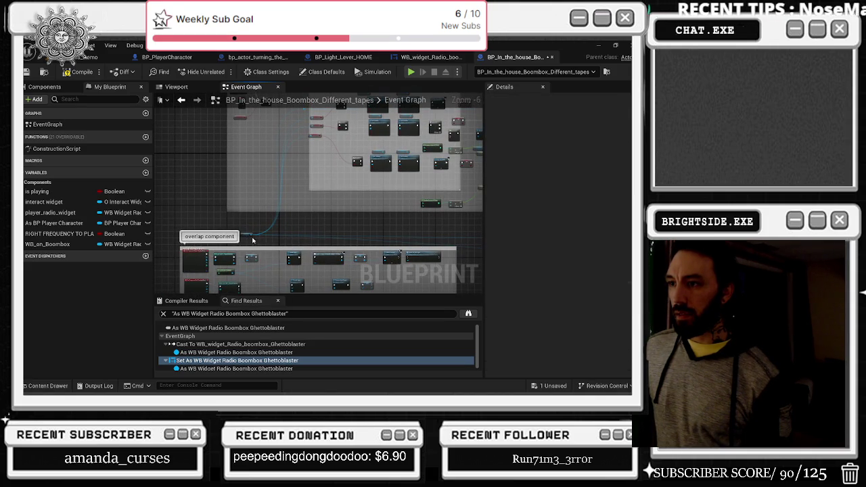
pyautogui.click(265, 187)
pyautogui.scroll(3, 272, 226)
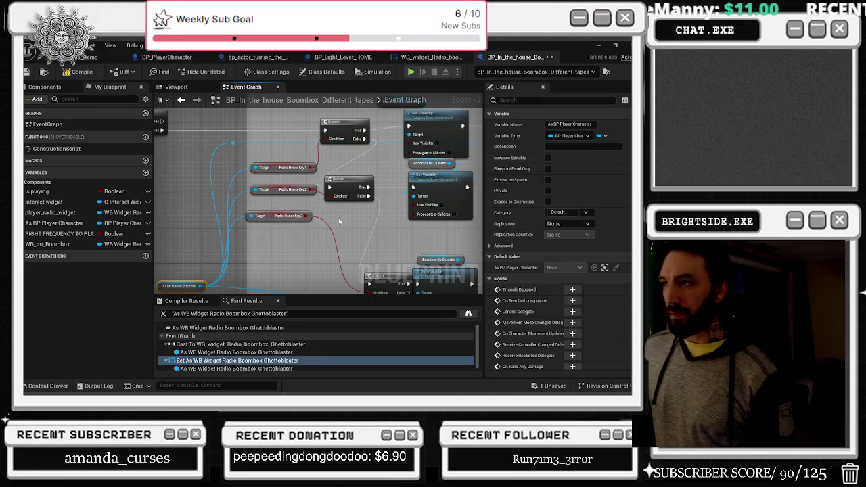
# Review the Radio House Key branches, the two Set Visibility nodes and Play Sound 2D.
pyautogui.moveTo(308, 244)
pyautogui.mouseDown()
pyautogui.moveTo(299, 187)
pyautogui.moveTo(268, 198)
pyautogui.moveTo(358, 226)
pyautogui.mouseUp()
pyautogui.scroll(-1, 269, 198)
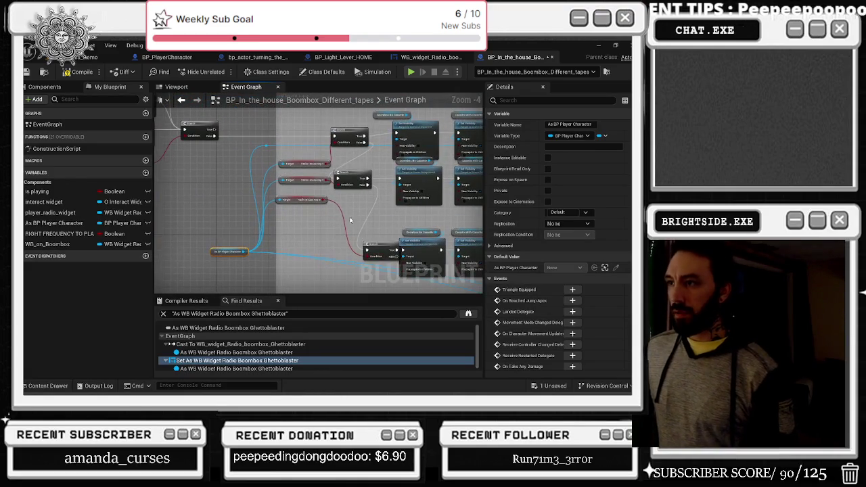
pyautogui.click(362, 173)
pyautogui.moveTo(362, 173)
pyautogui.mouseDown()
pyautogui.moveTo(334, 199)
pyautogui.moveTo(340, 190)
pyautogui.moveTo(332, 157)
pyautogui.moveTo(320, 214)
pyautogui.mouseUp()
pyautogui.click(332, 157)
pyautogui.moveTo(384, 154); pyautogui.dragTo(383, 153)
pyautogui.scroll(1, 326, 145)
pyautogui.moveTo(327, 146); pyautogui.dragTo(176, 149)
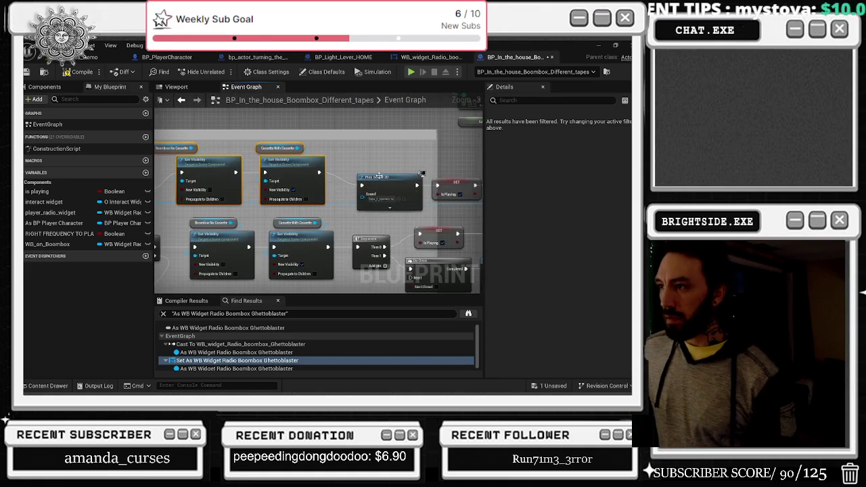
# Move the different tapes comment and its nodes to the left.
pyautogui.click(356, 165)
pyautogui.click(359, 179)
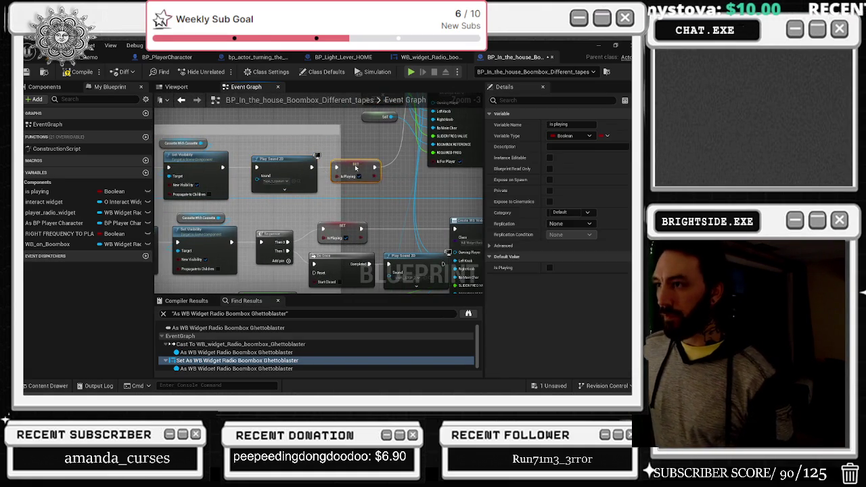
pyautogui.moveTo(352, 149); pyautogui.dragTo(311, 161)
pyautogui.scroll(-1, 305, 237)
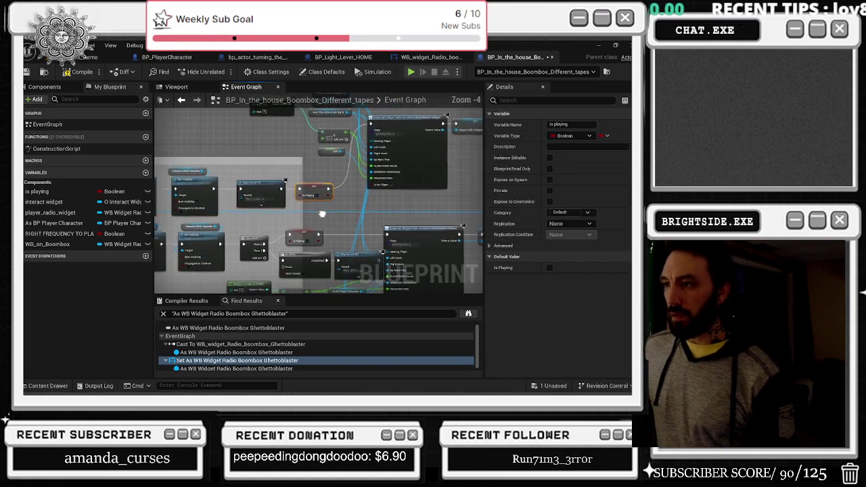
pyautogui.scroll(-2, 338, 183)
pyautogui.moveTo(364, 150)
pyautogui.mouseDown()
pyautogui.moveTo(318, 166)
pyautogui.moveTo(319, 183)
pyautogui.moveTo(333, 174)
pyautogui.mouseUp()
pyautogui.scroll(2, 317, 165)
pyautogui.click(315, 186)
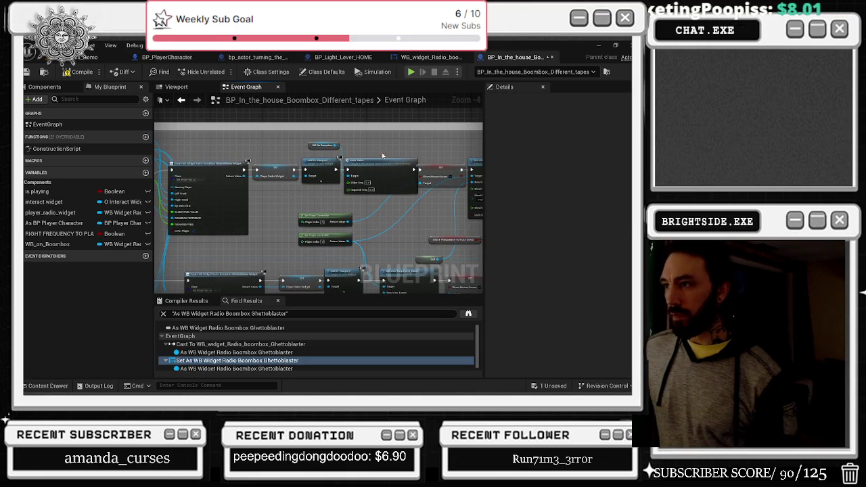
pyautogui.moveTo(385, 157); pyautogui.dragTo(287, 157)
pyautogui.scroll(-1, 288, 156)
# Shift the radio widget Set and Add to Viewport nodes left to make room.
pyautogui.click(433, 207)
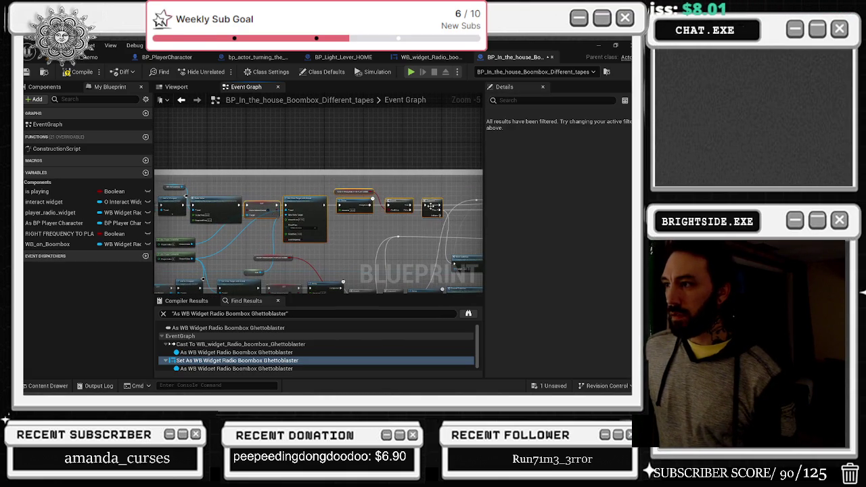
pyautogui.moveTo(325, 221); pyautogui.dragTo(345, 145)
pyautogui.scroll(-3, 310, 201)
pyautogui.moveTo(364, 176); pyautogui.dragTo(368, 176)
pyautogui.moveTo(471, 240); pyautogui.dragTo(453, 218)
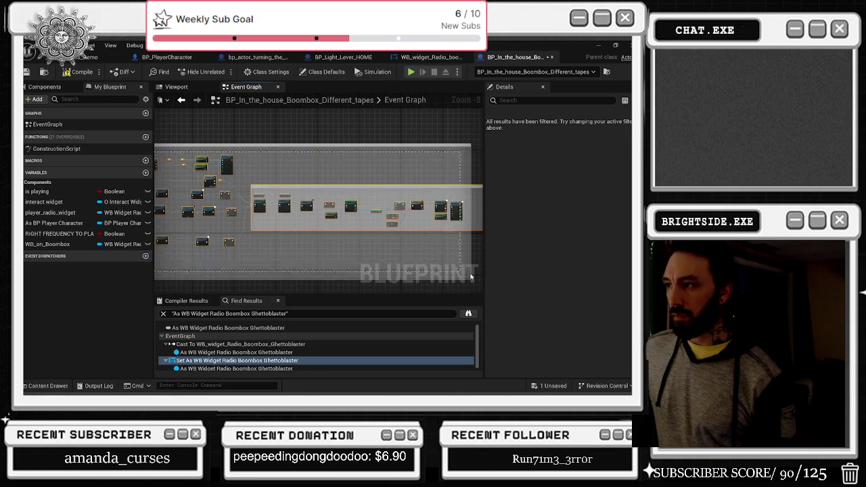
pyautogui.scroll(5, 365, 261)
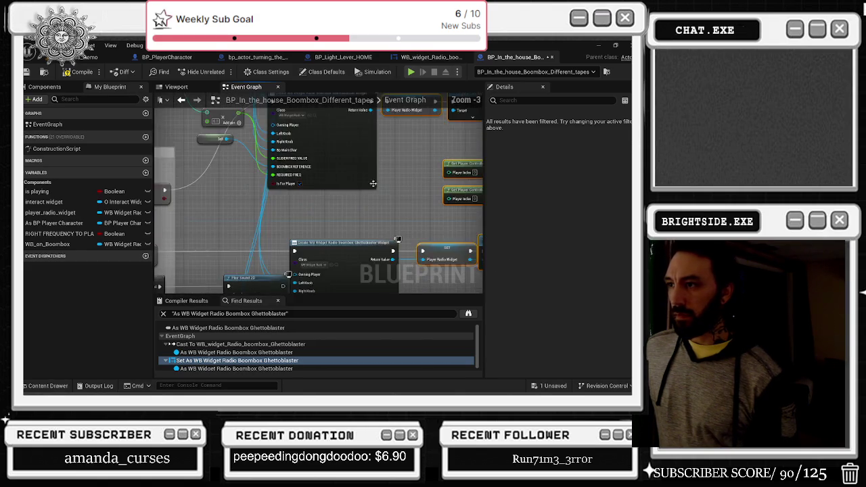
pyautogui.moveTo(365, 261)
pyautogui.mouseDown()
pyautogui.moveTo(390, 261)
pyautogui.moveTo(268, 202)
pyautogui.mouseUp()
pyautogui.click(396, 254)
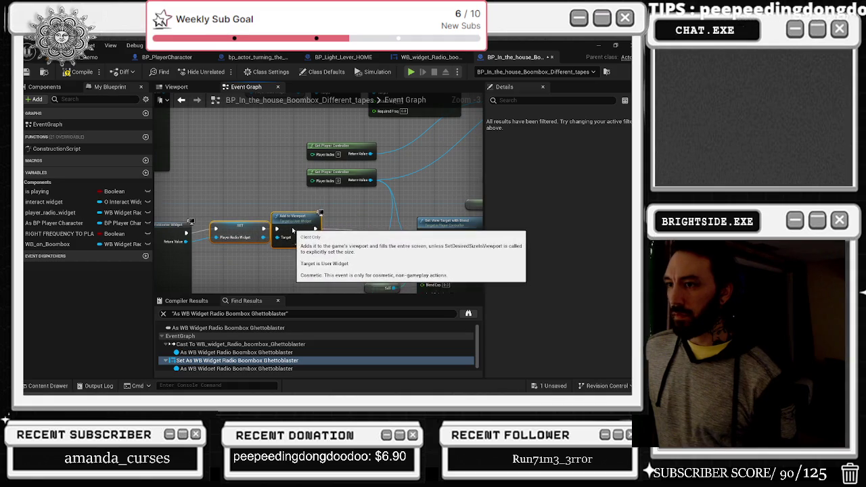
pyautogui.moveTo(359, 238); pyautogui.dragTo(227, 241)
pyautogui.moveTo(318, 223); pyautogui.dragTo(291, 199)
pyautogui.click(365, 169)
pyautogui.moveTo(359, 203); pyautogui.dragTo(402, 135)
pyautogui.moveTo(315, 178); pyautogui.dragTo(312, 179)
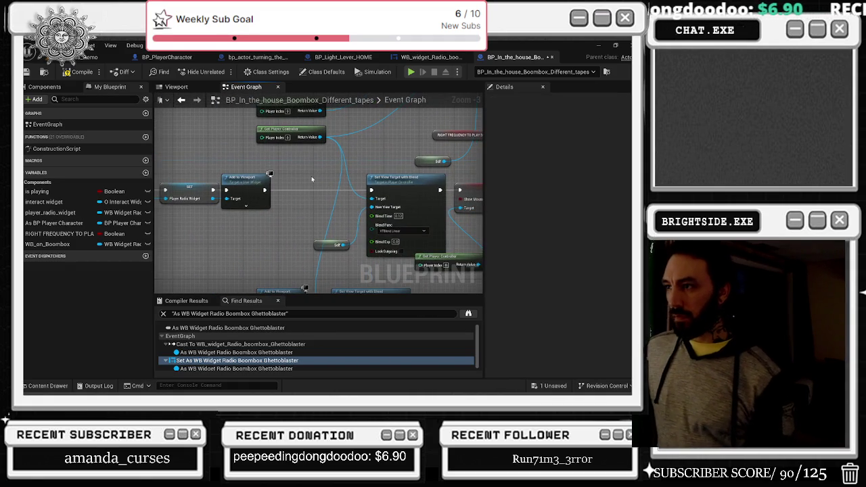
# Insert the widget's Set Value node between Add to Viewport and Set View Target.
pyautogui.rightClick(274, 181)
pyautogui.click(339, 223)
pyautogui.moveTo(356, 190); pyautogui.dragTo(374, 193)
pyautogui.moveTo(317, 166); pyautogui.dragTo(348, 159)
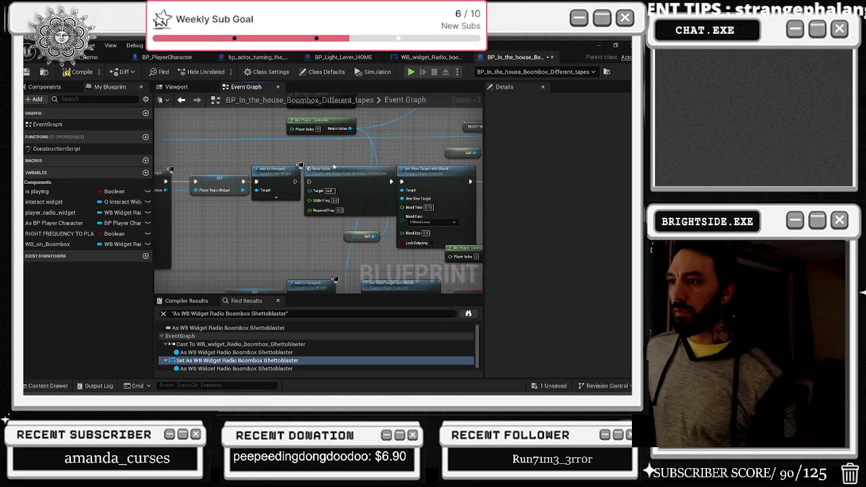
pyautogui.moveTo(296, 181); pyautogui.dragTo(308, 182)
pyautogui.moveTo(203, 177); pyautogui.dragTo(198, 178)
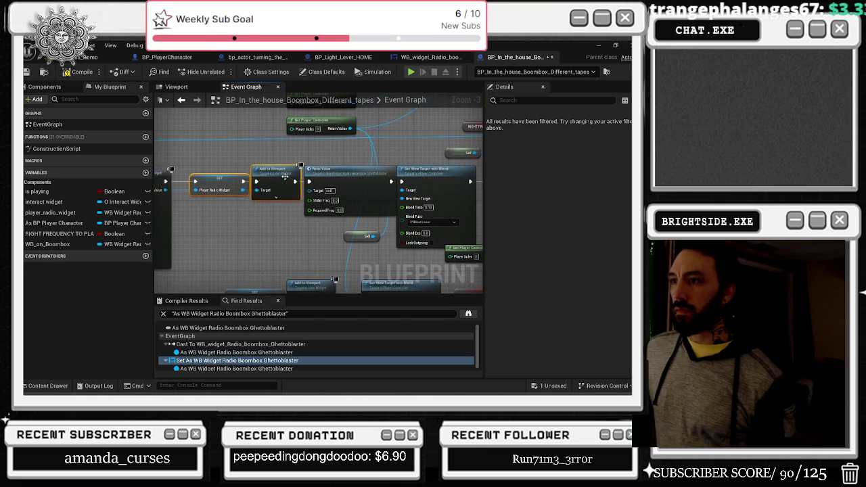
pyautogui.moveTo(420, 174)
pyautogui.mouseDown()
pyautogui.moveTo(318, 178)
pyautogui.moveTo(338, 159)
pyautogui.mouseUp()
pyautogui.click(337, 180)
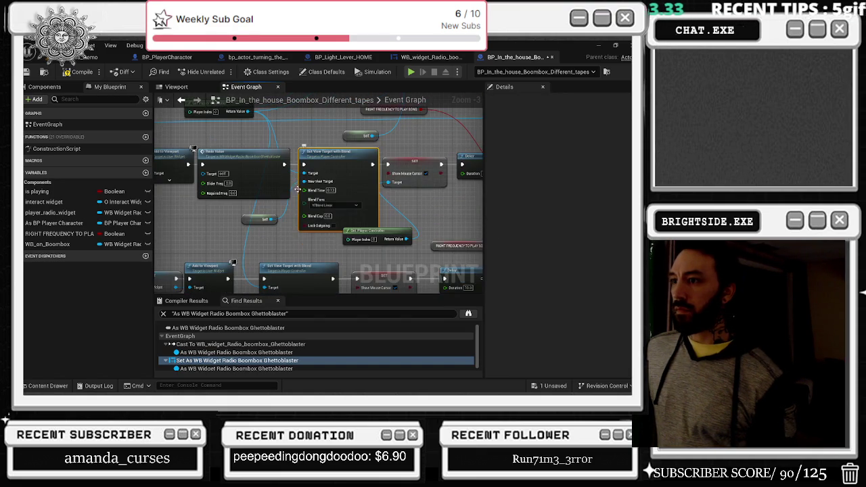
# Move the lower Self node down and nudge the take off the tape comment.
pyautogui.moveTo(258, 221); pyautogui.dragTo(258, 238)
pyautogui.moveTo(391, 244)
pyautogui.mouseDown()
pyautogui.moveTo(325, 228)
pyautogui.moveTo(277, 205)
pyautogui.moveTo(223, 209)
pyautogui.mouseUp()
pyautogui.click(325, 229)
pyautogui.scroll(-1, 277, 205)
pyautogui.moveTo(355, 244)
pyautogui.mouseDown()
pyautogui.moveTo(287, 216)
pyautogui.moveTo(446, 248)
pyautogui.moveTo(433, 236)
pyautogui.mouseUp()
pyautogui.moveTo(470, 207)
pyautogui.mouseDown()
pyautogui.moveTo(394, 212)
pyautogui.moveTo(291, 199)
pyautogui.mouseUp()
pyautogui.click(338, 158)
pyautogui.moveTo(338, 158); pyautogui.dragTo(346, 148)
pyautogui.moveTo(246, 166); pyautogui.dragTo(421, 212)
pyautogui.click(339, 181)
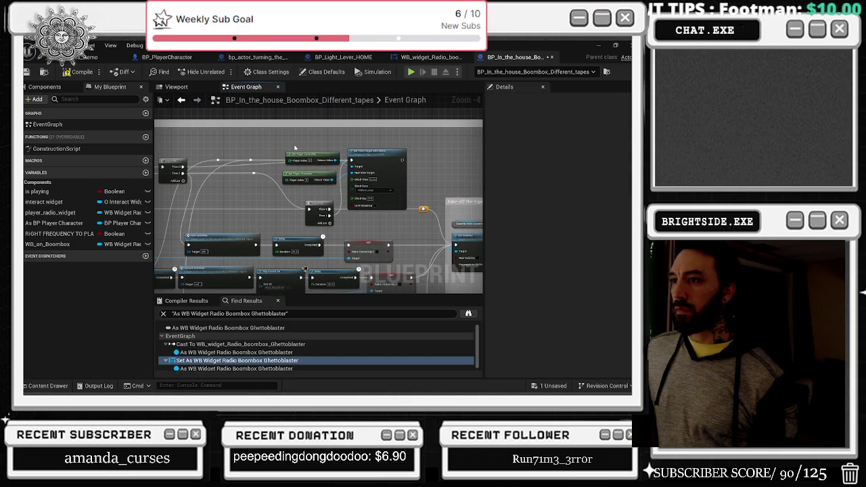
# Add a reroute point on the wire and move the RIGHT FREQUENCY TO PLAY SONG getter down-right.
pyautogui.moveTo(295, 148); pyautogui.dragTo(371, 161)
pyautogui.doubleClick(337, 176)
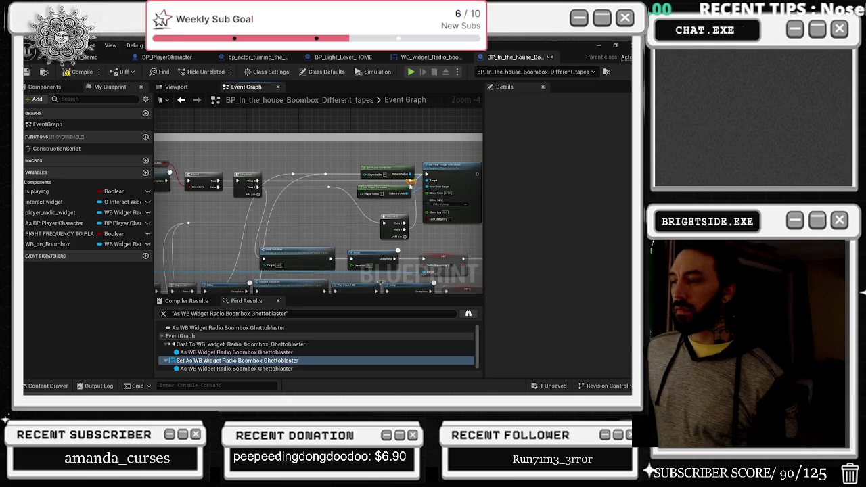
pyautogui.moveTo(341, 205); pyautogui.dragTo(458, 212)
pyautogui.moveTo(240, 293)
pyautogui.mouseDown()
pyautogui.moveTo(291, 203)
pyautogui.moveTo(330, 185)
pyautogui.mouseUp()
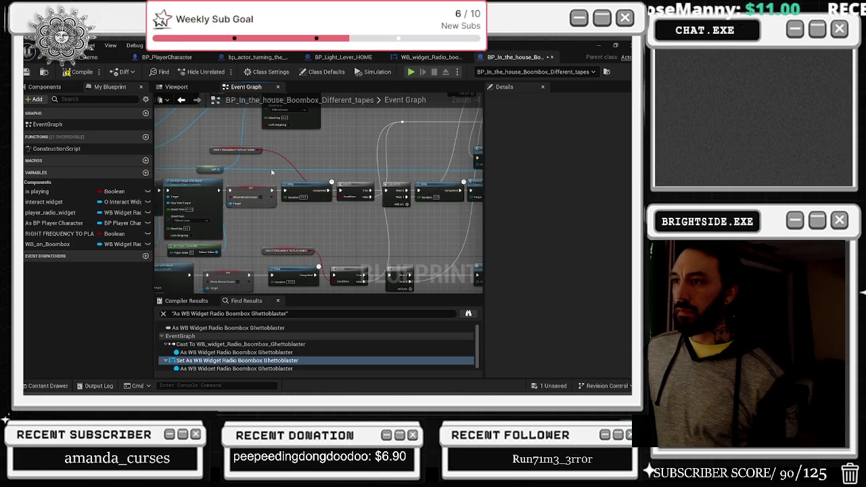
pyautogui.moveTo(238, 152)
pyautogui.mouseDown()
pyautogui.moveTo(309, 175)
pyautogui.moveTo(283, 188)
pyautogui.moveTo(304, 203)
pyautogui.moveTo(347, 173)
pyautogui.moveTo(426, 179)
pyautogui.mouseUp()
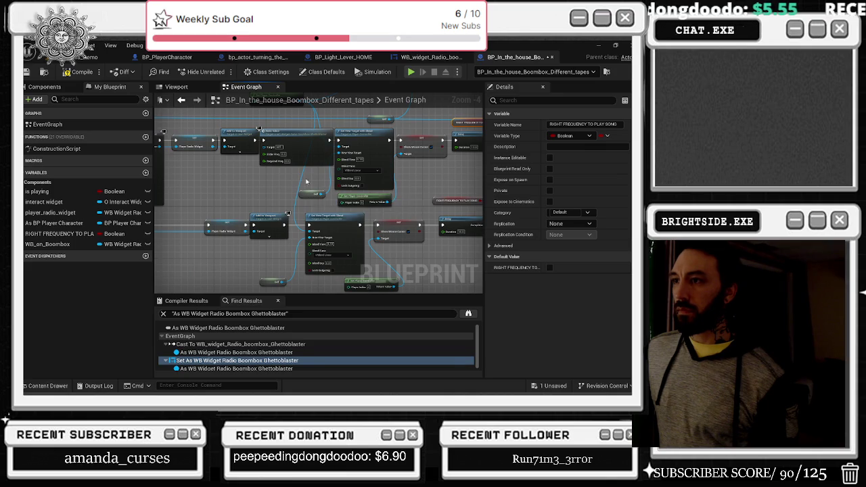
pyautogui.moveTo(315, 198); pyautogui.dragTo(340, 195)
# Nudge the Create WB Widget node right and bring the As BP Player Character getter into view.
pyautogui.scroll(1, 349, 153)
pyautogui.moveTo(349, 153)
pyautogui.mouseDown()
pyautogui.moveTo(337, 216)
pyautogui.moveTo(244, 201)
pyautogui.mouseUp()
pyautogui.click(257, 201)
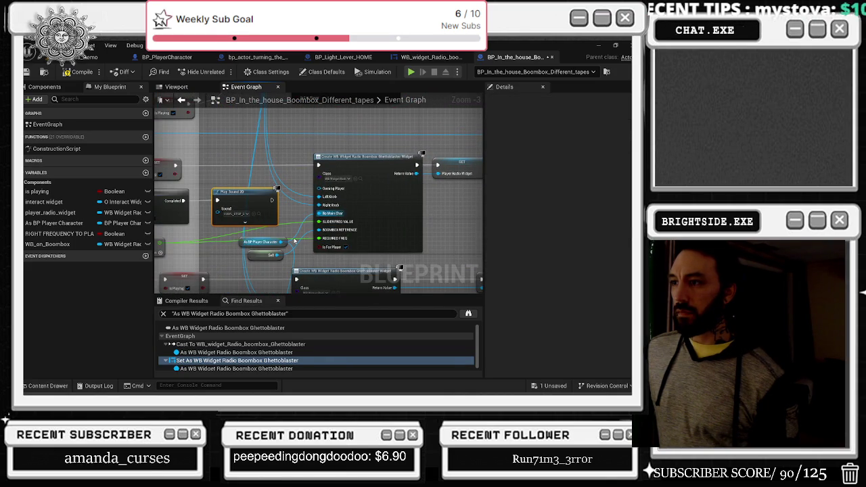
pyautogui.moveTo(373, 168); pyautogui.dragTo(377, 167)
pyautogui.moveTo(253, 242)
pyautogui.mouseDown()
pyautogui.moveTo(340, 232)
pyautogui.moveTo(308, 250)
pyautogui.mouseUp()
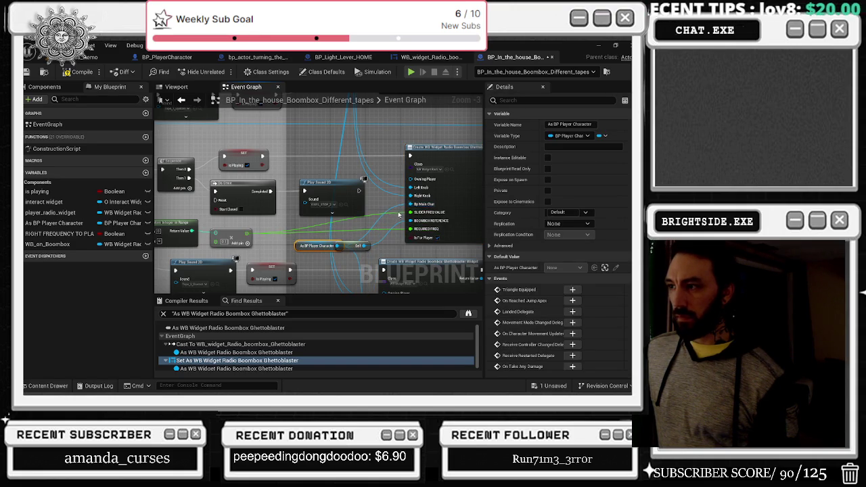
# Add a reroute point on the green frequency wire and route it into Required Freq.
pyautogui.doubleClick(398, 211)
pyautogui.moveTo(396, 212)
pyautogui.mouseDown()
pyautogui.moveTo(382, 215)
pyautogui.moveTo(534, 196)
pyautogui.moveTo(433, 196)
pyautogui.moveTo(366, 177)
pyautogui.mouseUp()
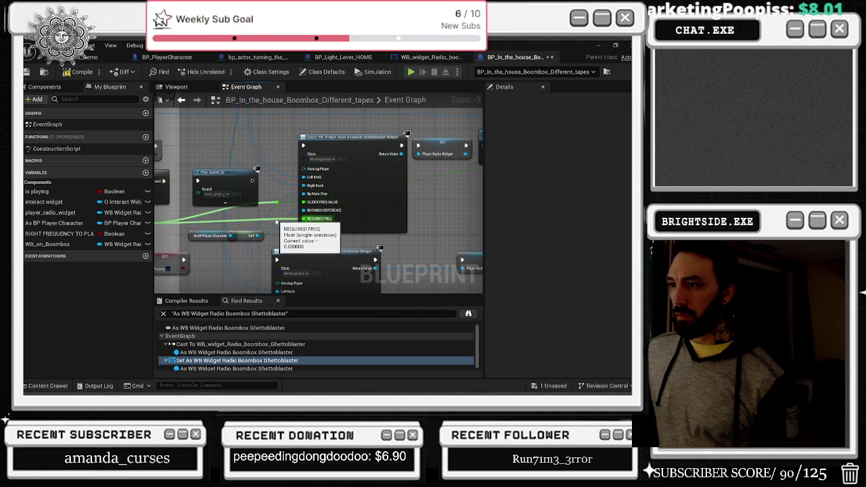
pyautogui.moveTo(277, 202)
pyautogui.mouseDown()
pyautogui.moveTo(420, 181)
pyautogui.moveTo(494, 182)
pyautogui.moveTo(426, 171)
pyautogui.mouseUp()
pyautogui.moveTo(162, 216)
pyautogui.mouseDown()
pyautogui.moveTo(396, 204)
pyautogui.moveTo(400, 224)
pyautogui.moveTo(360, 172)
pyautogui.mouseUp()
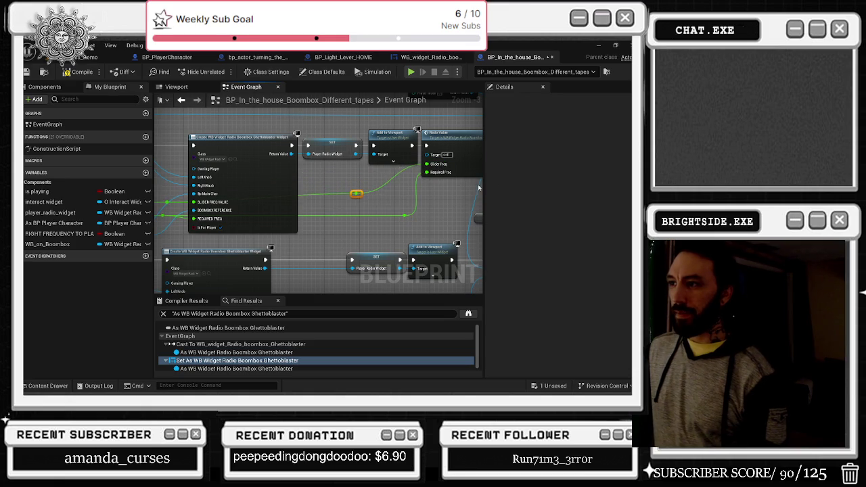
# Shift the Add to Viewport node group right to make room in the graph.
pyautogui.moveTo(395, 221); pyautogui.dragTo(353, 143)
pyautogui.click(399, 206)
pyautogui.moveTo(399, 207); pyautogui.dragTo(185, 269)
pyautogui.scroll(-3, 235, 211)
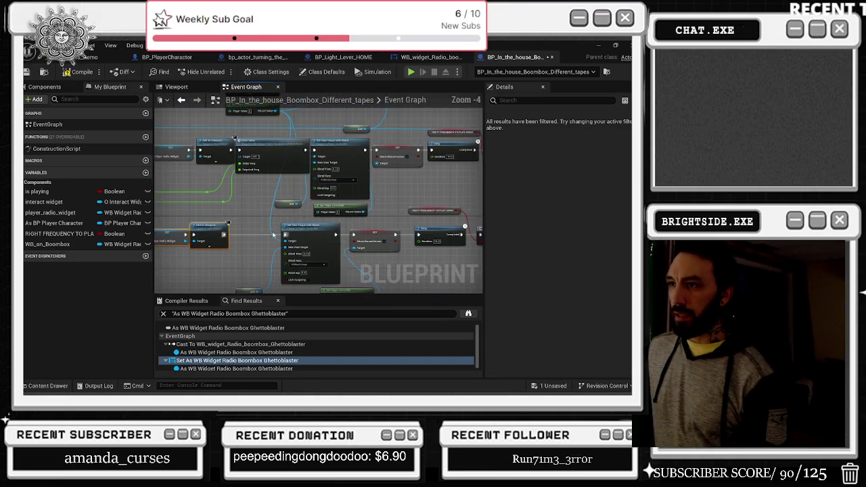
pyautogui.moveTo(235, 211)
pyautogui.mouseDown()
pyautogui.moveTo(420, 267)
pyautogui.moveTo(314, 234)
pyautogui.mouseUp()
pyautogui.moveTo(381, 246); pyautogui.dragTo(207, 263)
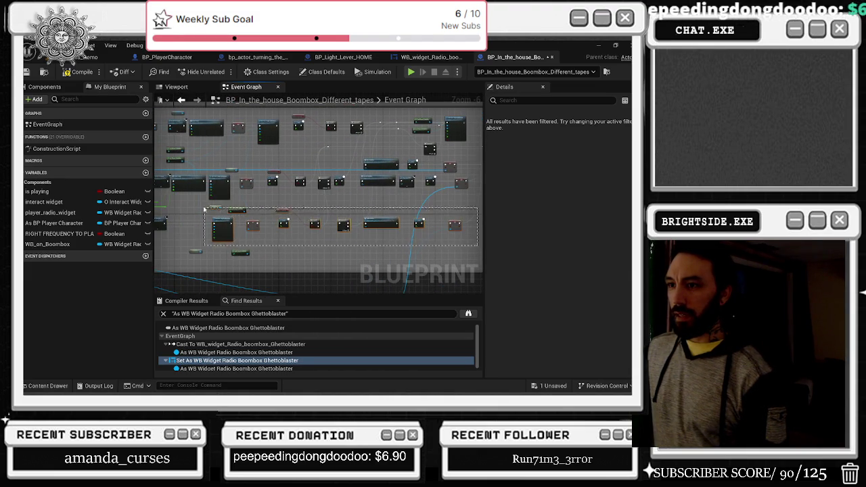
# Move the lower node row up and place the Self node beside Set View Target.
pyautogui.moveTo(221, 225); pyautogui.dragTo(243, 223)
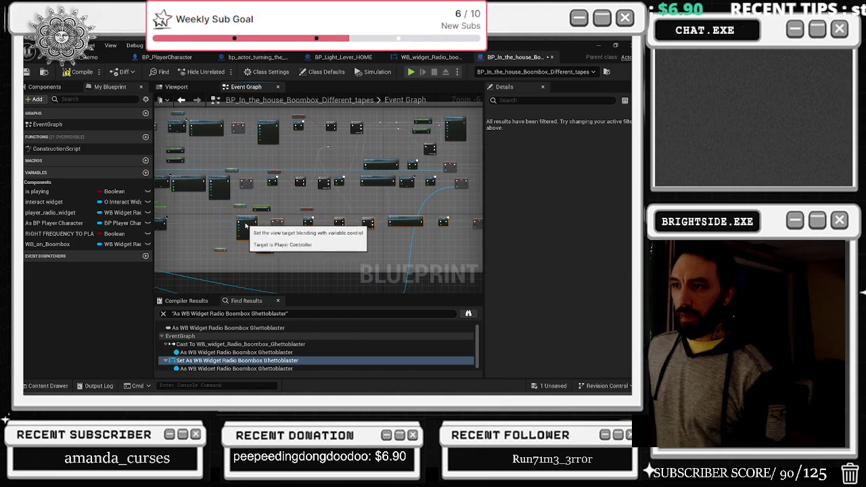
pyautogui.scroll(3, 327, 224)
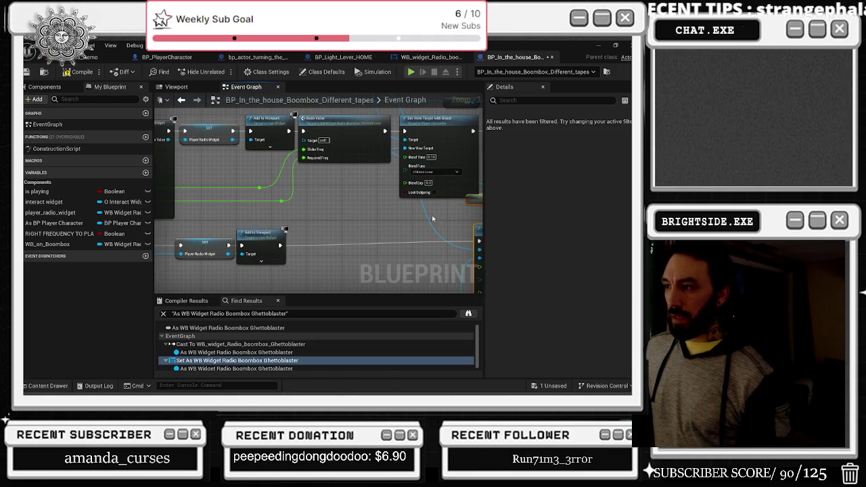
pyautogui.moveTo(477, 232); pyautogui.dragTo(372, 225)
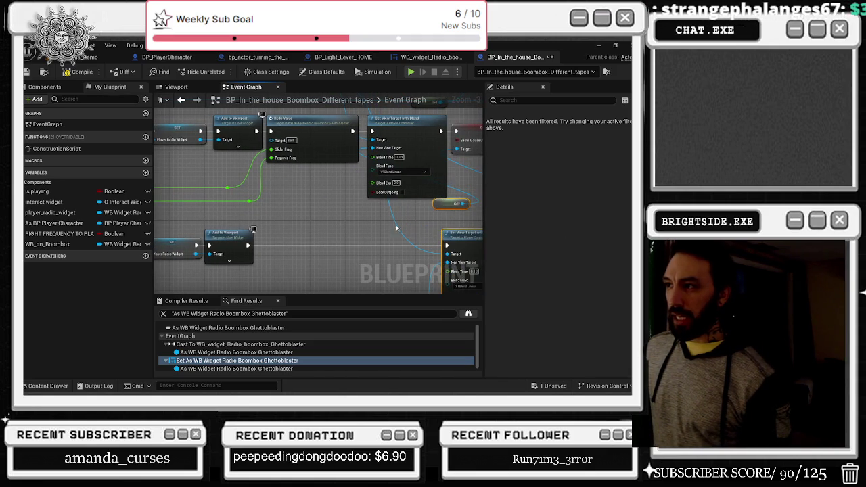
pyautogui.moveTo(439, 202)
pyautogui.mouseDown()
pyautogui.moveTo(377, 207)
pyautogui.moveTo(366, 217)
pyautogui.moveTo(374, 221)
pyautogui.mouseUp()
# Paste a copy of the Radio Value node and run it after Add to Viewport.
pyautogui.click(322, 146)
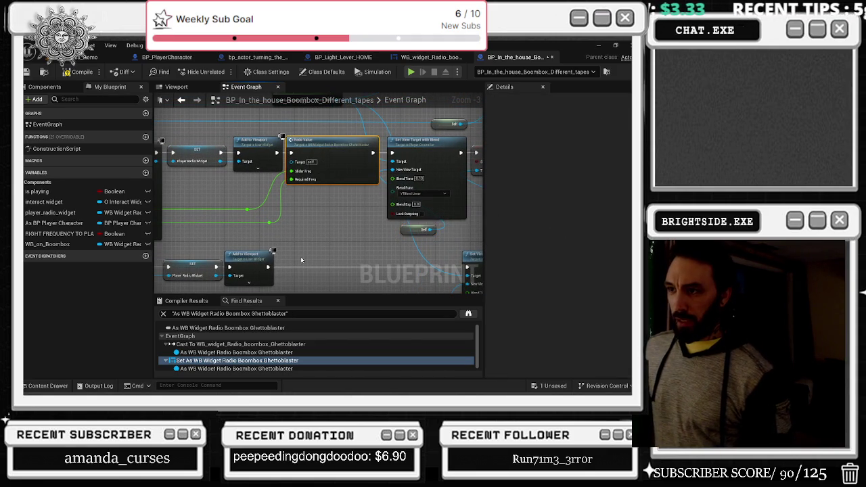
pyautogui.hotkey('ctrl', 'v')
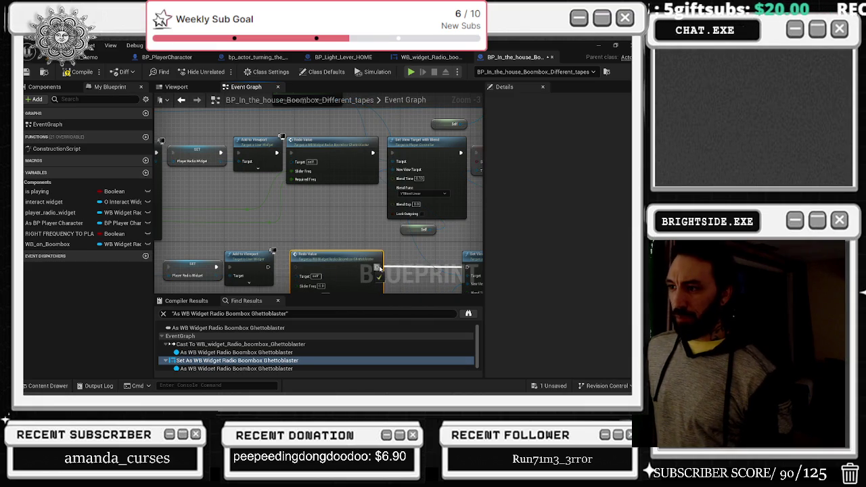
pyautogui.moveTo(269, 268)
pyautogui.mouseDown()
pyautogui.moveTo(351, 271)
pyautogui.moveTo(387, 256)
pyautogui.mouseUp()
pyautogui.moveTo(416, 177)
pyautogui.mouseDown()
pyautogui.moveTo(420, 231)
pyautogui.moveTo(394, 340)
pyautogui.mouseUp()
# Place a WB On Boombox getter and wire it into the new Radio Value's Target.
pyautogui.moveTo(352, 116)
pyautogui.mouseDown()
pyautogui.moveTo(362, 147)
pyautogui.moveTo(299, 180)
pyautogui.moveTo(294, 201)
pyautogui.moveTo(305, 234)
pyautogui.moveTo(323, 123)
pyautogui.mouseUp()
pyautogui.click(371, 129)
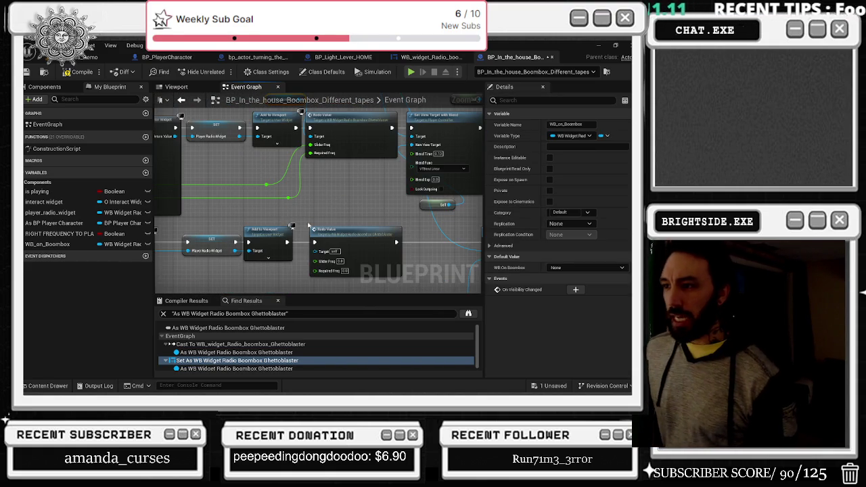
pyautogui.click(259, 267)
pyautogui.hotkey('ctrl', 'v')
pyautogui.moveTo(290, 271); pyautogui.dragTo(315, 251)
pyautogui.moveTo(177, 291); pyautogui.dragTo(346, 239)
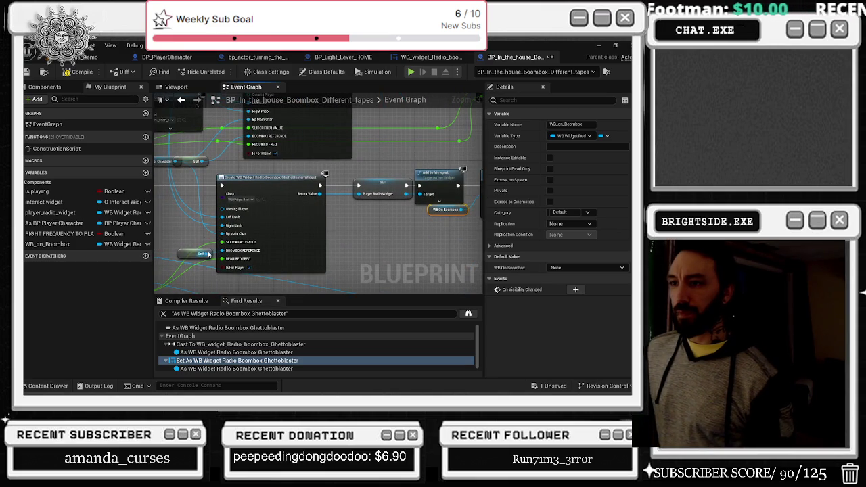
# Connect SLIDER FREQ VALUE and REQUIRED FREQ to Slider Freq and Required Freq, with reroute points.
pyautogui.moveTo(222, 242)
pyautogui.mouseDown()
pyautogui.moveTo(257, 274)
pyautogui.moveTo(416, 200)
pyautogui.moveTo(423, 209)
pyautogui.mouseUp()
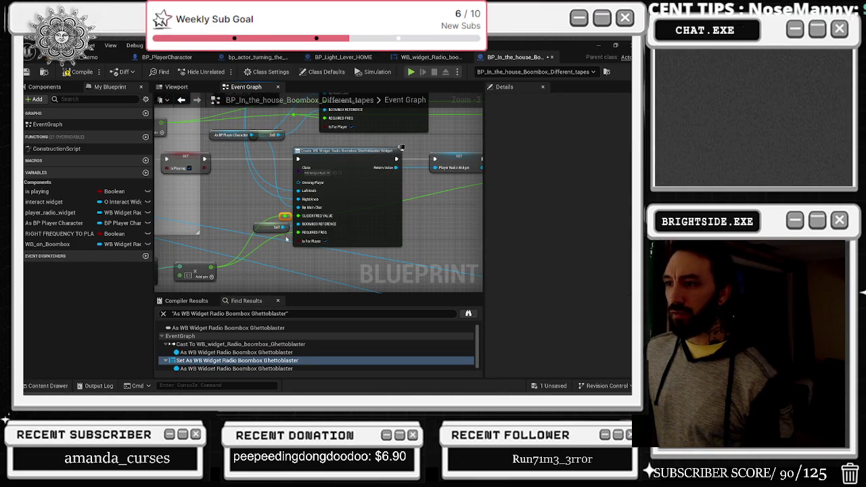
pyautogui.moveTo(298, 232)
pyautogui.mouseDown()
pyautogui.moveTo(305, 257)
pyautogui.moveTo(467, 192)
pyautogui.moveTo(428, 184)
pyautogui.mouseUp()
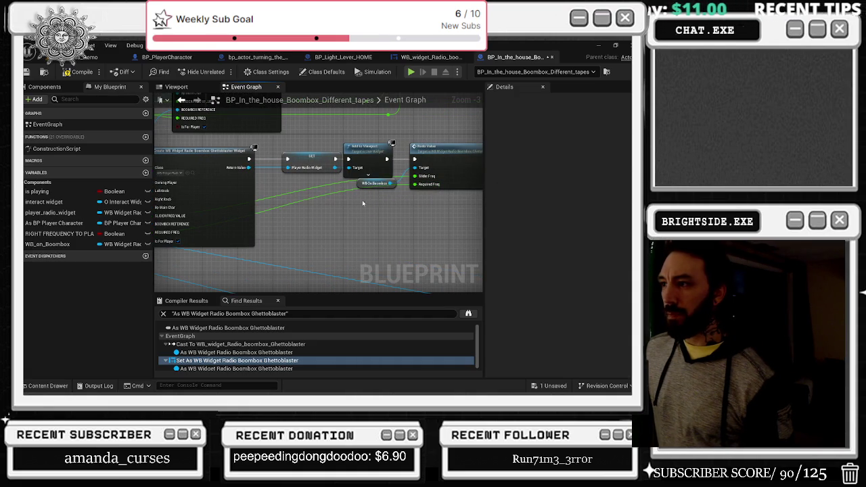
pyautogui.doubleClick(332, 192)
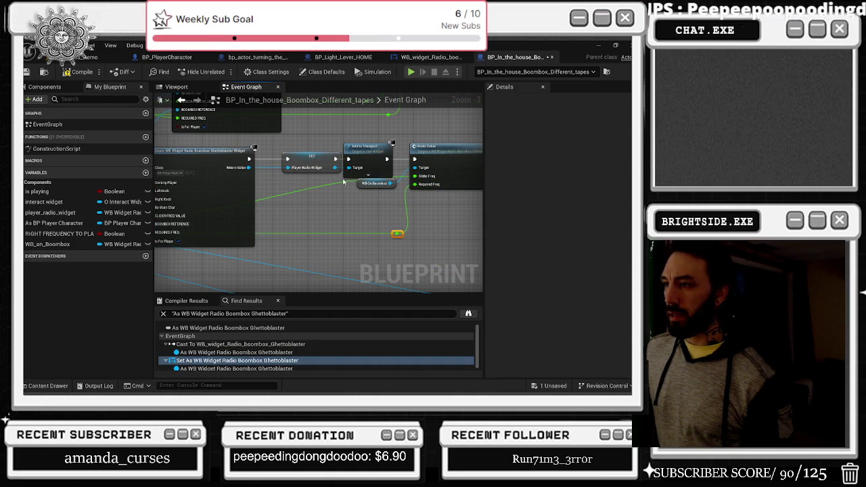
pyautogui.doubleClick(339, 182)
# Move the Make Array node slightly left and review the Add to Viewport and Create Widget chain.
pyautogui.moveTo(377, 221)
pyautogui.mouseDown()
pyautogui.moveTo(374, 235)
pyautogui.moveTo(510, 210)
pyautogui.mouseUp()
pyautogui.moveTo(265, 167); pyautogui.dragTo(266, 163)
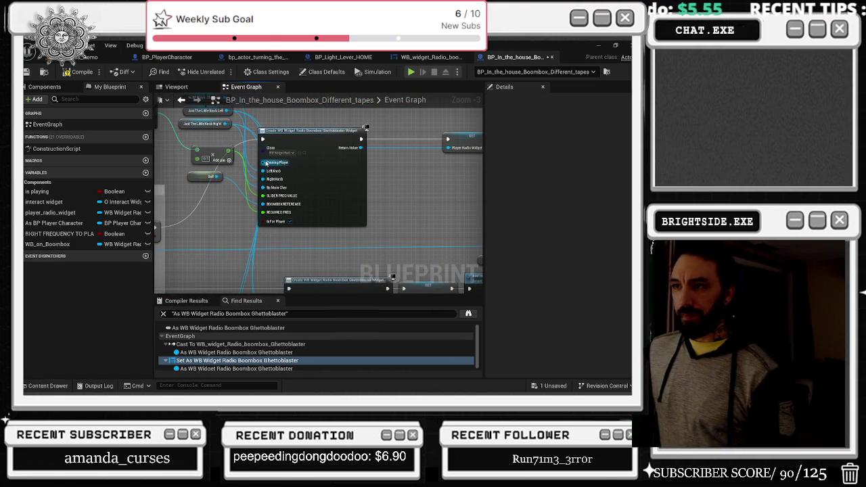
pyautogui.moveTo(210, 157); pyautogui.dragTo(190, 154)
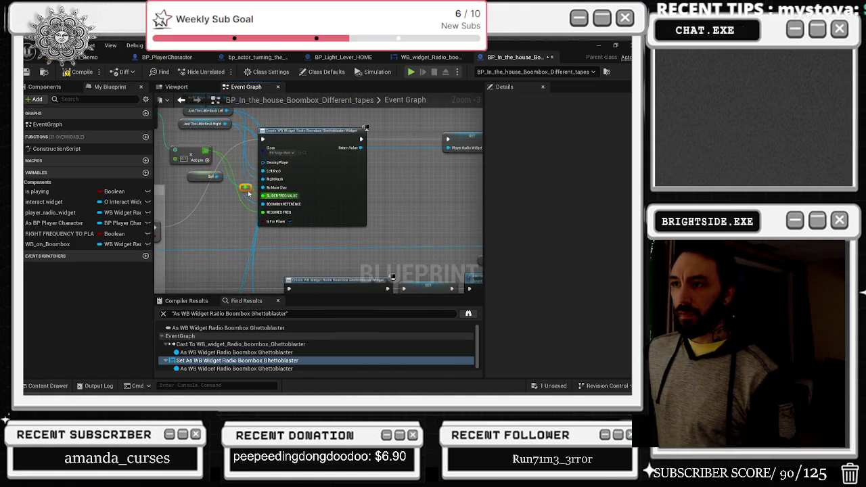
pyautogui.moveTo(247, 188); pyautogui.dragTo(32, 185)
pyautogui.moveTo(241, 182)
pyautogui.mouseDown()
pyautogui.moveTo(417, 185)
pyautogui.moveTo(234, 202)
pyautogui.mouseUp()
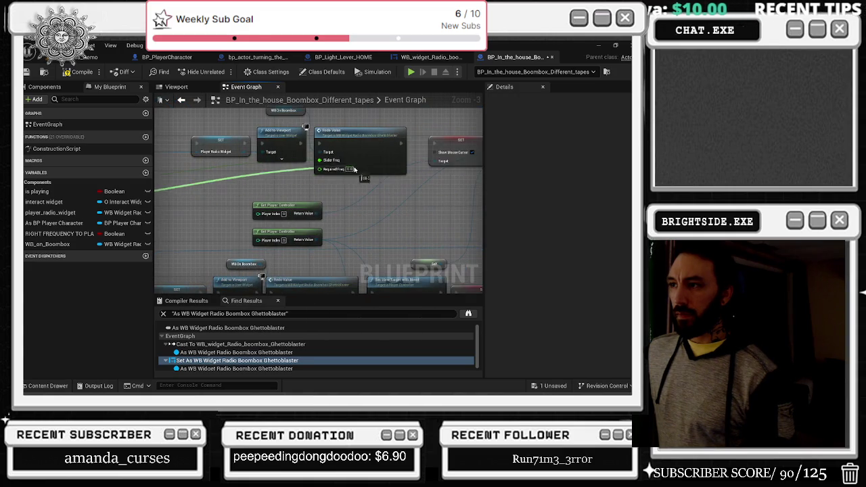
pyautogui.scroll(-3, 338, 173)
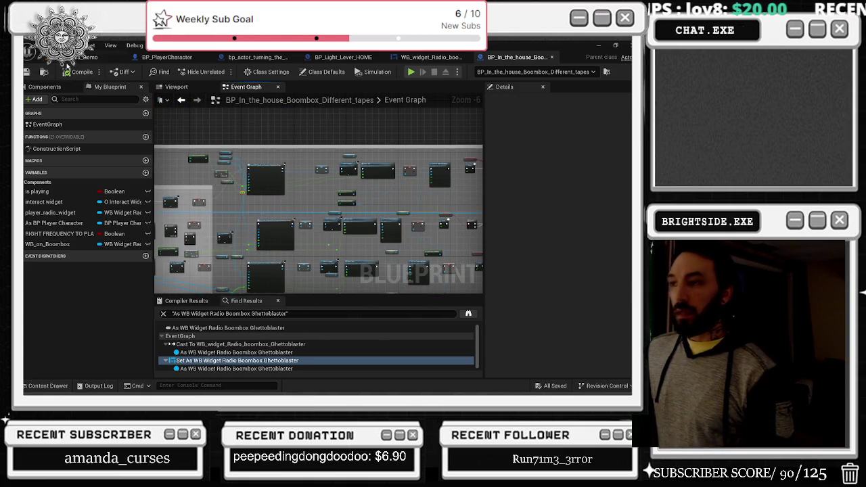
pyautogui.click(67, 63)
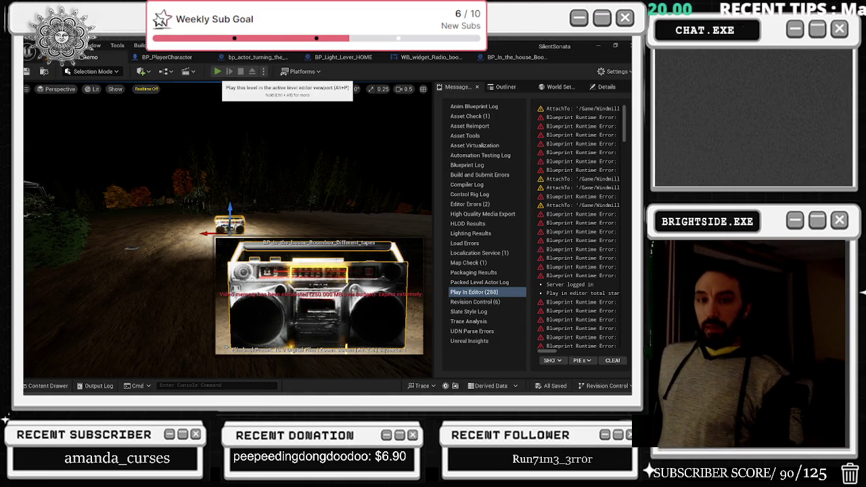
# Play-test the level: turn the boombox's right and left knobs, tune the dial, then stop.
pyautogui.click(217, 71)
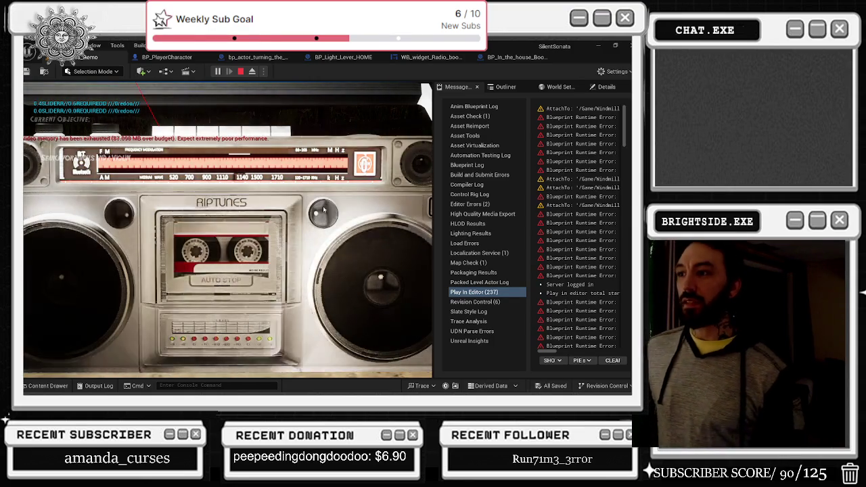
pyautogui.click(322, 214)
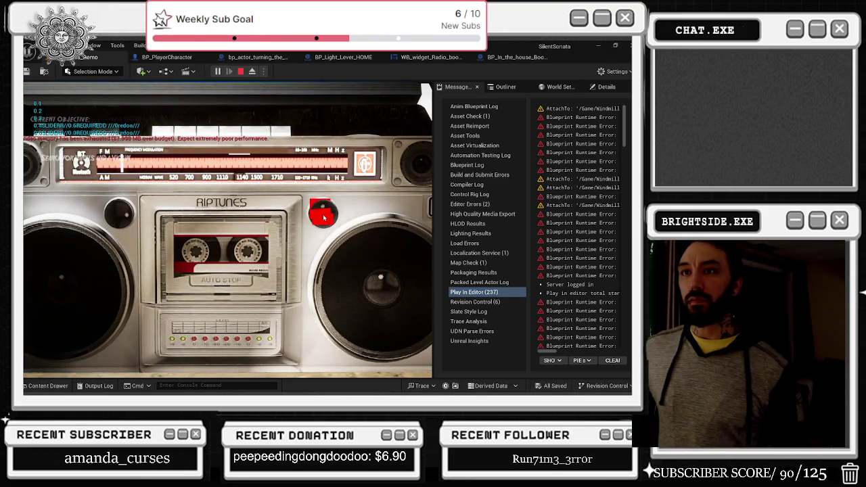
pyautogui.click(121, 215)
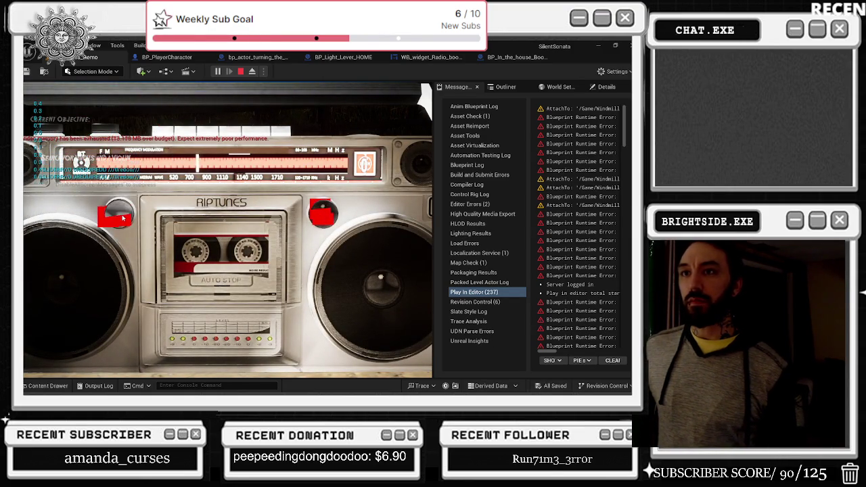
pyautogui.moveTo(123, 218); pyautogui.dragTo(116, 221)
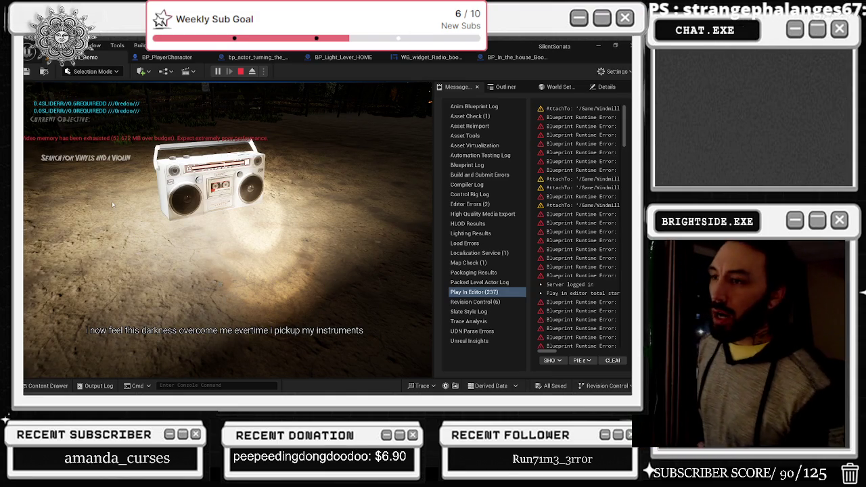
pyautogui.press('Escape')
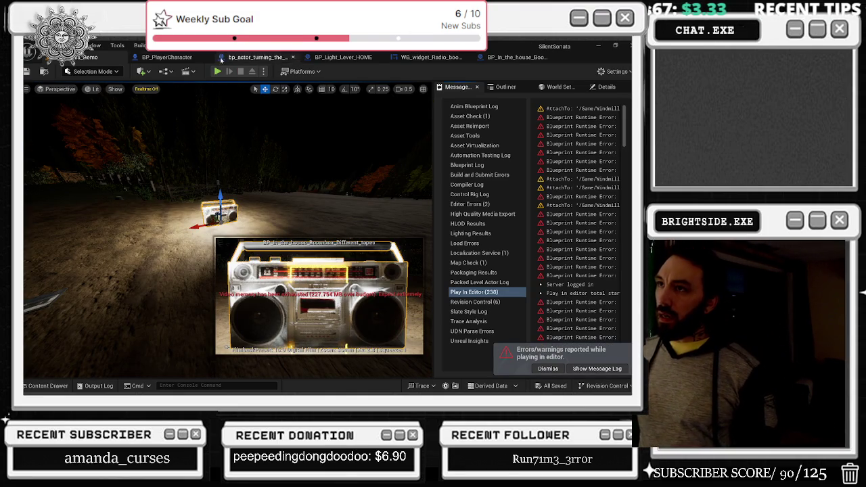
# Flip through the open Blueprint tabs and settle on the radio boombox widget's graph.
pyautogui.click(233, 58)
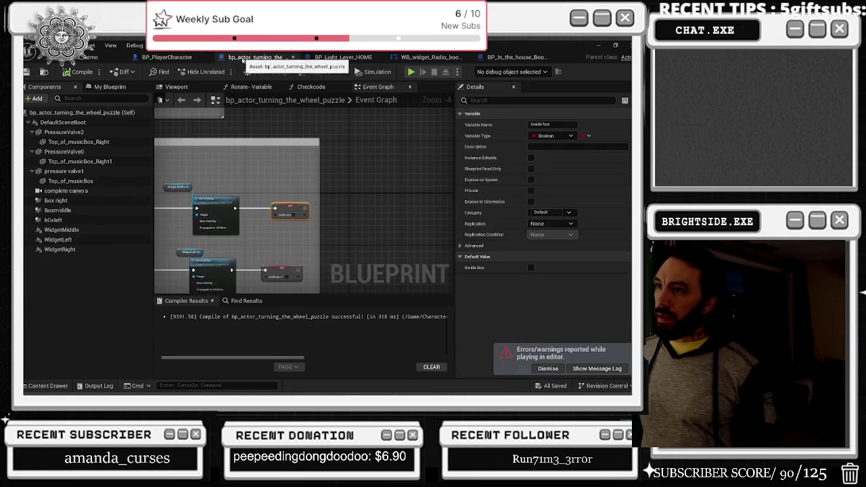
pyautogui.click(329, 58)
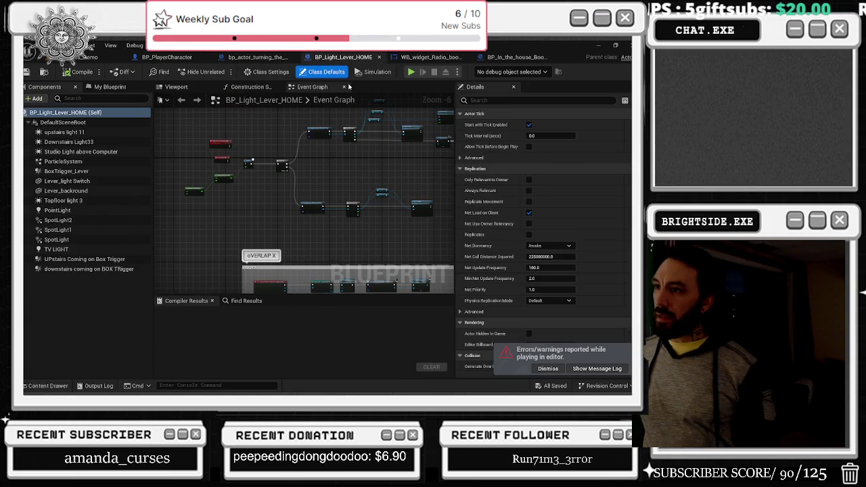
pyautogui.click(430, 58)
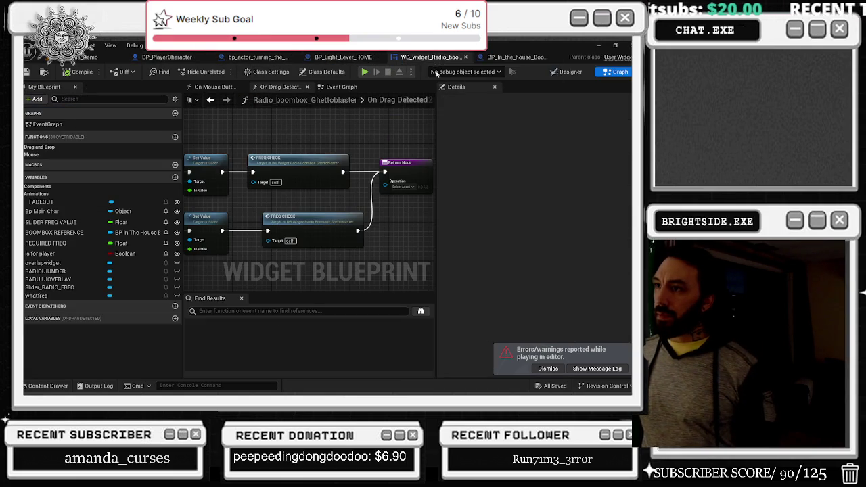
pyautogui.click(504, 58)
pyautogui.scroll(1, 340, 196)
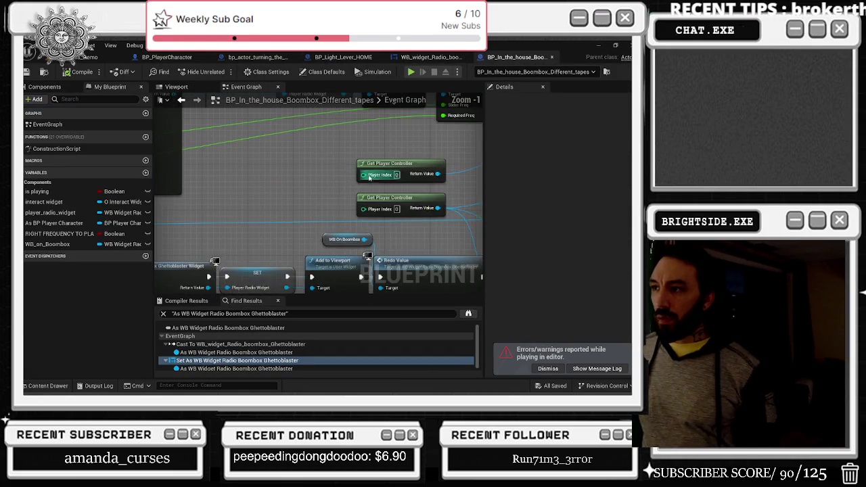
pyautogui.click(430, 59)
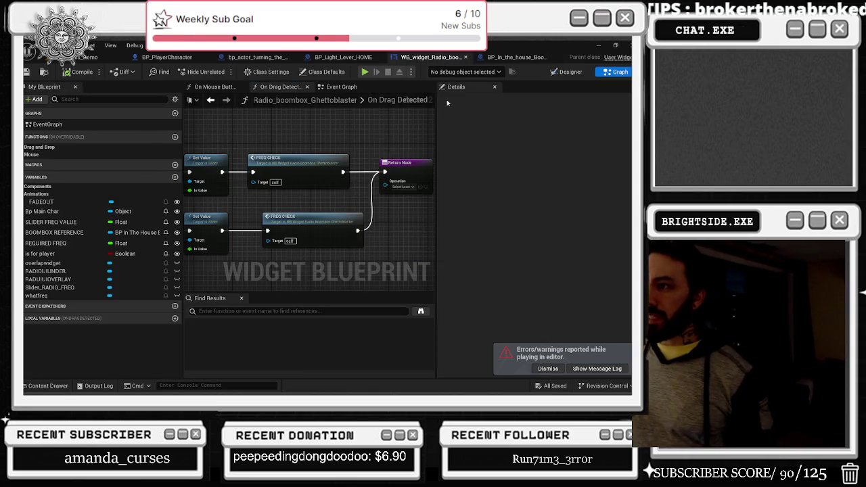
pyautogui.scroll(-2, 325, 173)
pyautogui.scroll(-2, 271, 161)
pyautogui.moveTo(271, 162); pyautogui.dragTo(312, 200)
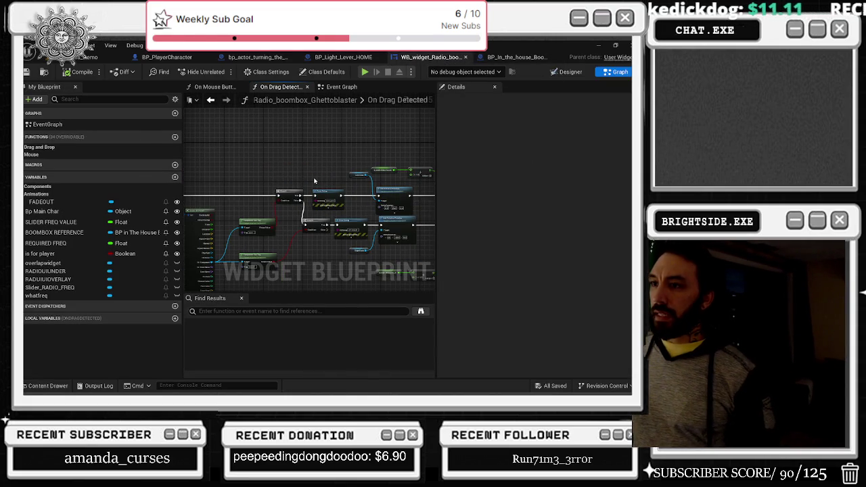
# Check the widget's Designer layout, then select the multiply-by-100 node in its Event Graph.
pyautogui.click(561, 72)
pyautogui.scroll(3, 419, 197)
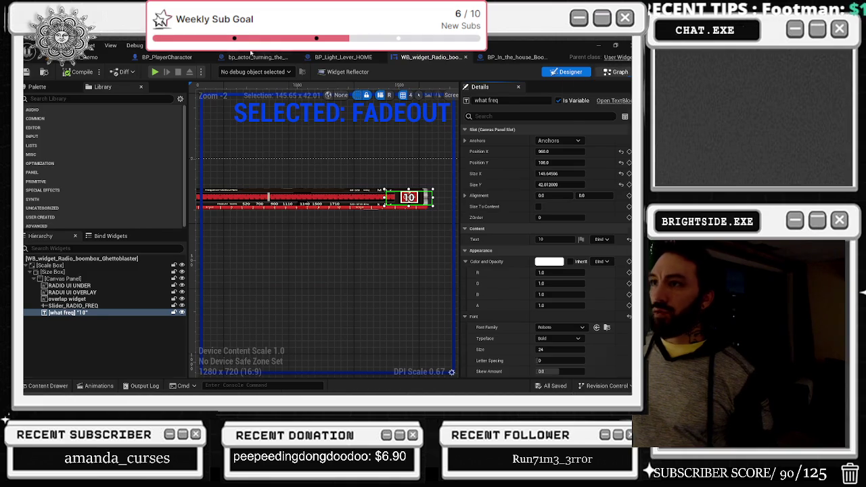
pyautogui.click(616, 71)
pyautogui.click(276, 88)
pyautogui.scroll(3, 363, 169)
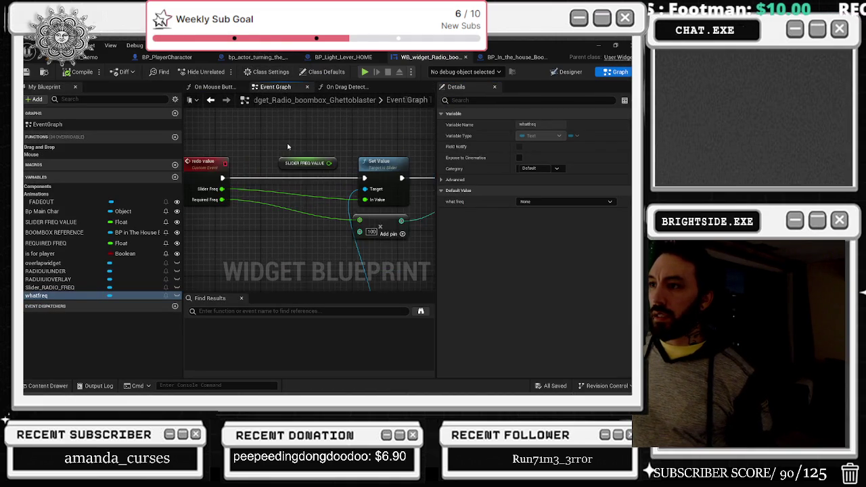
pyautogui.scroll(2, 336, 213)
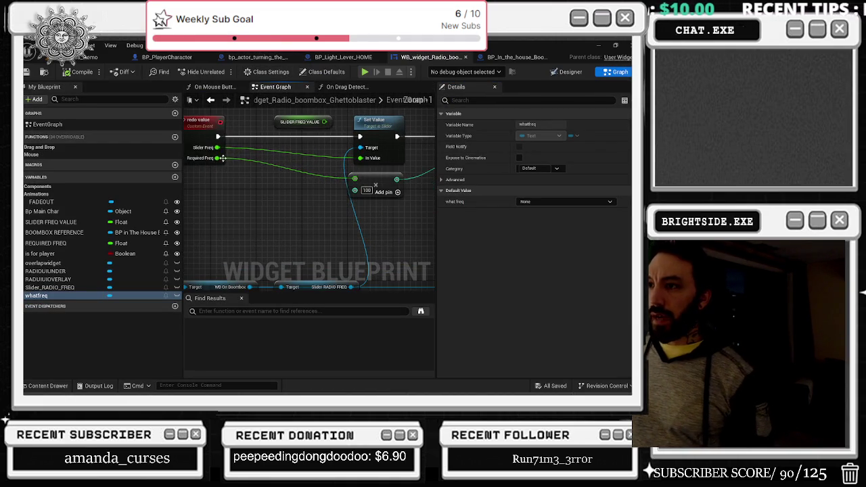
pyautogui.moveTo(283, 180); pyautogui.dragTo(239, 172)
pyautogui.click(347, 181)
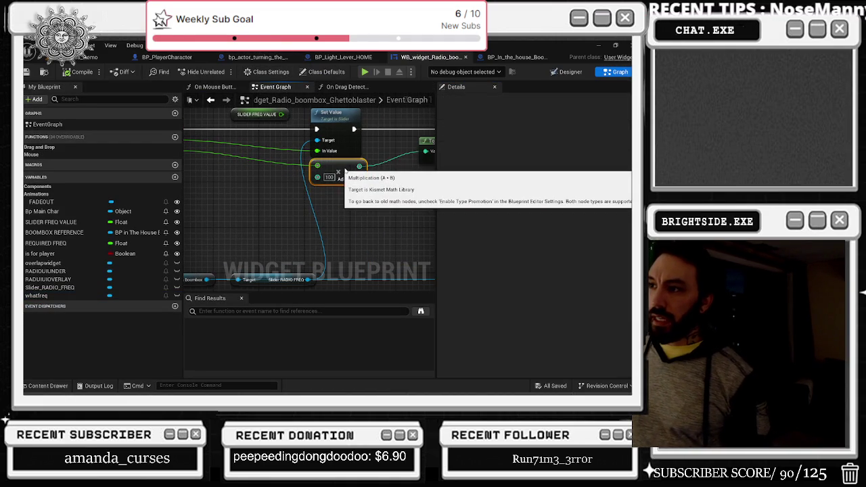
pyautogui.moveTo(347, 181); pyautogui.dragTo(340, 181)
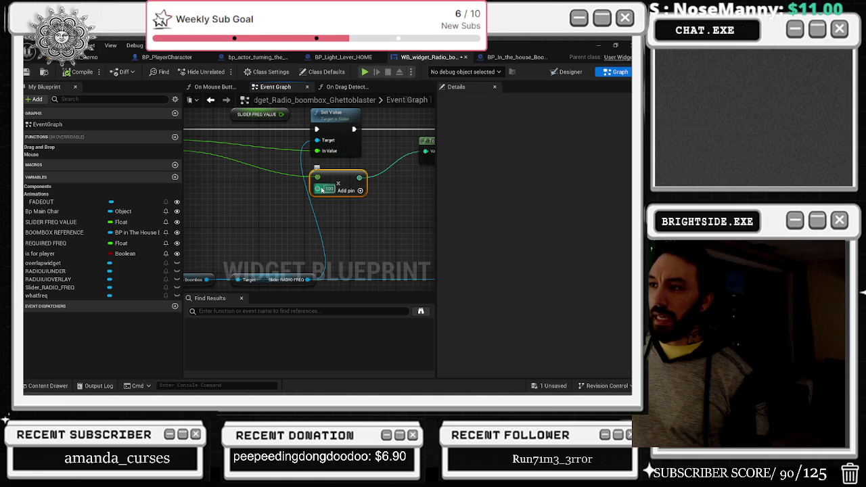